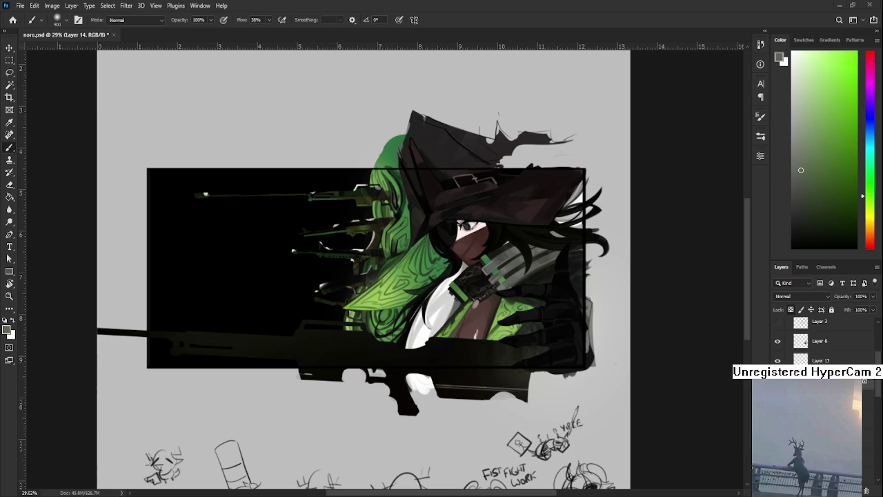
Bring the witch into view and make Layer 10 the active layer
scroll(358, 386, up, 2)
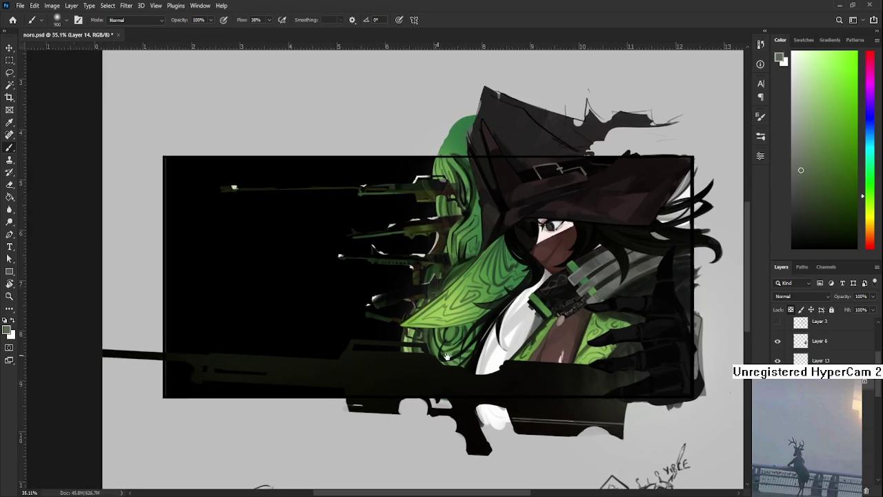
drag(404, 325, 476, 391)
scroll(459, 391, down, 2)
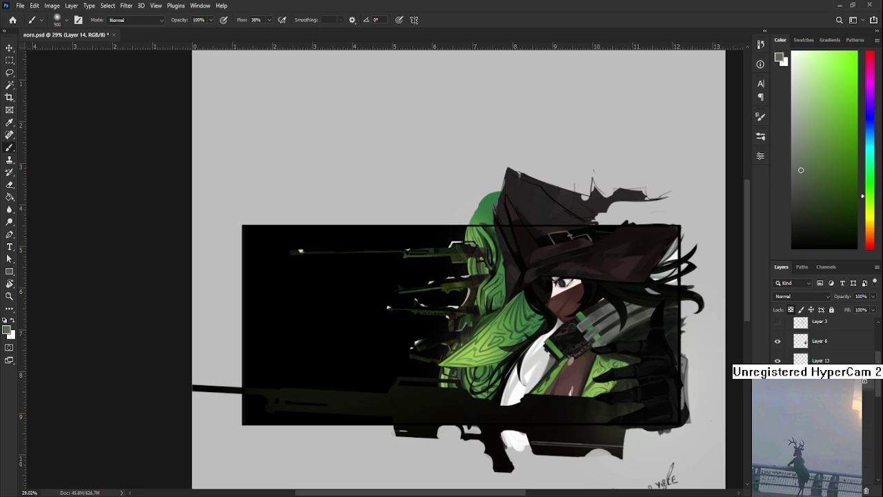
scroll(821, 341, down, 1)
key(alt+bracketleft)
Pick green, try a soft glow at the panel's lower-left, undo it, and enlarge the brush to 1100
click(825, 123)
mouse_move(276, 365)
mouse_down()
mouse_move(255, 408)
mouse_move(361, 374)
mouse_move(266, 375)
mouse_move(367, 374)
mouse_up()
key(ctrl+z)
key(bracketright)
key(bracketright)
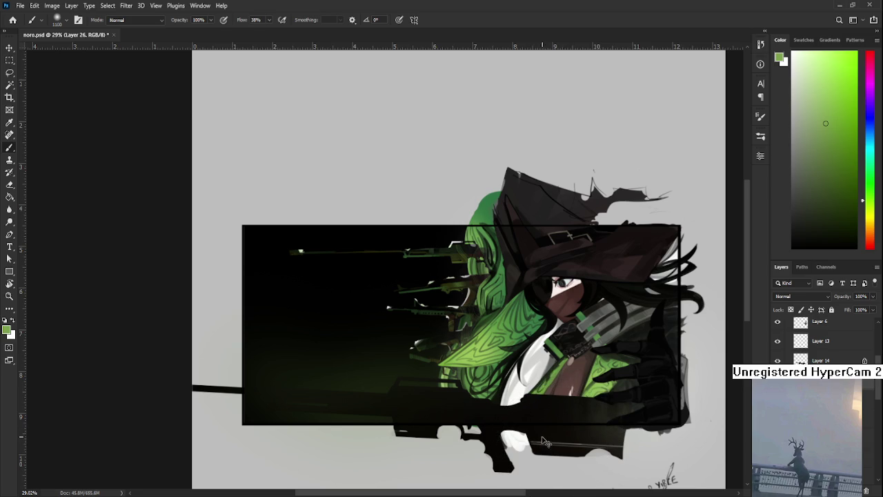
Replace the green glow with a dark red glow across the panel's lower-left and left edge
key(ctrl+z)
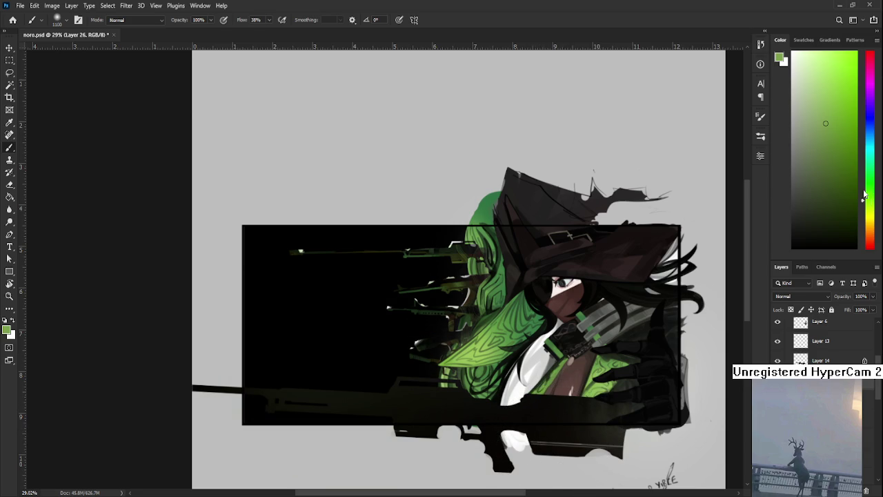
click(867, 245)
click(847, 72)
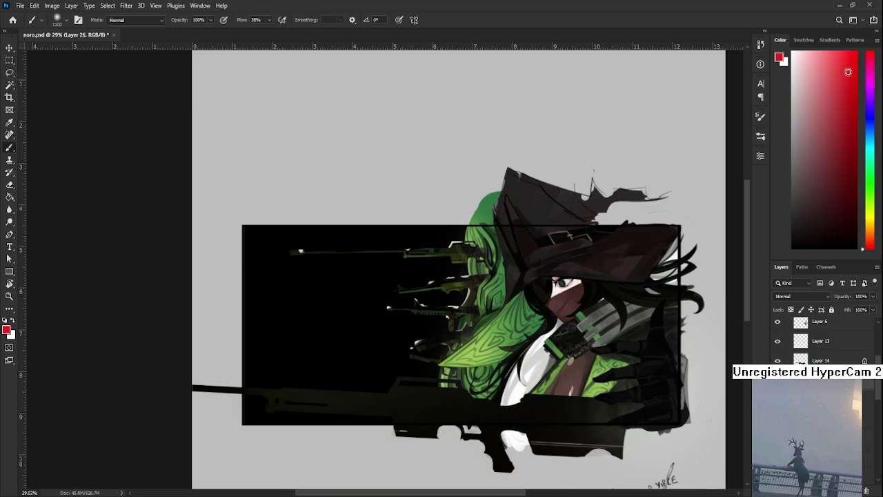
drag(325, 375, 473, 449)
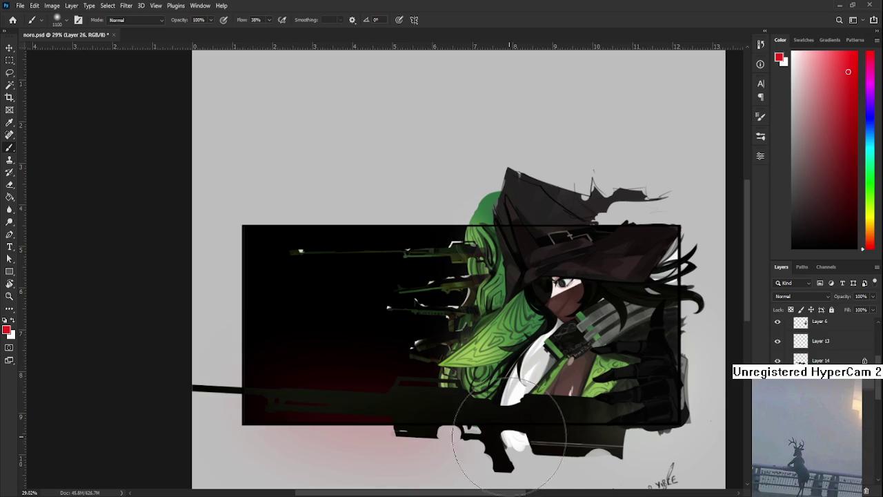
key(ctrl+z)
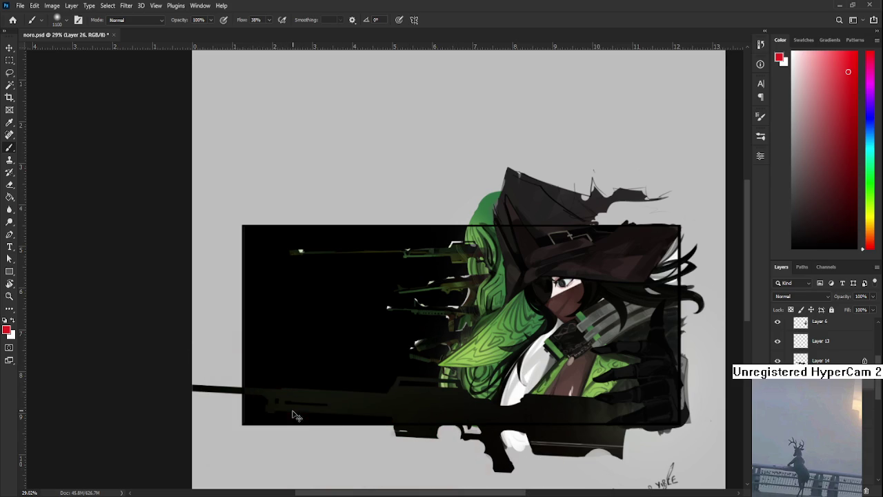
drag(276, 365, 476, 441)
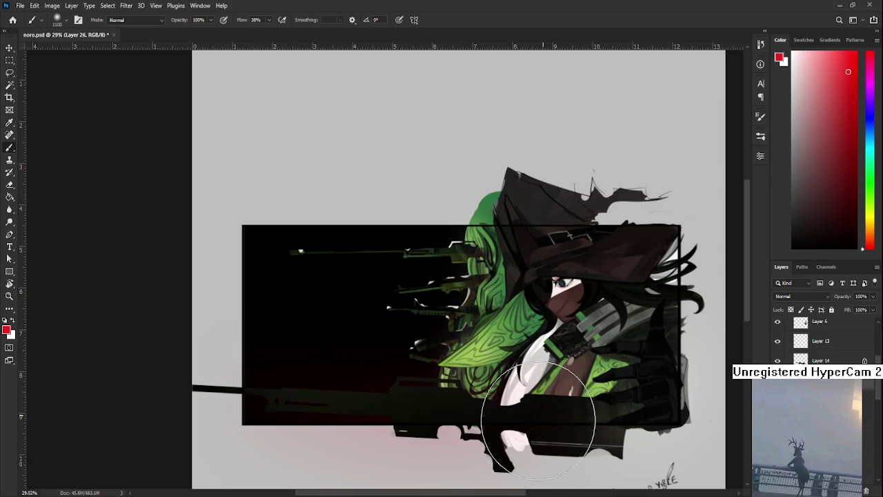
drag(196, 414, 311, 374)
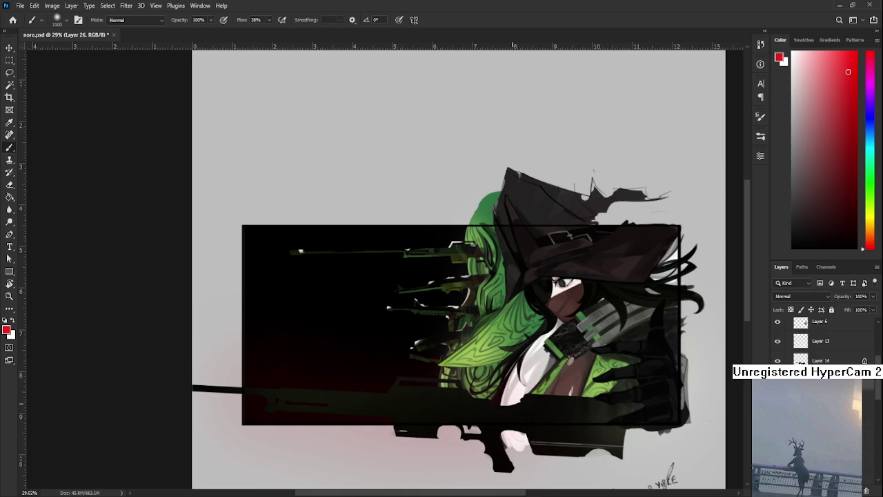
On Layer 14, extend the rifle barrel into the panel in sampled black at brush size 250
click(821, 360)
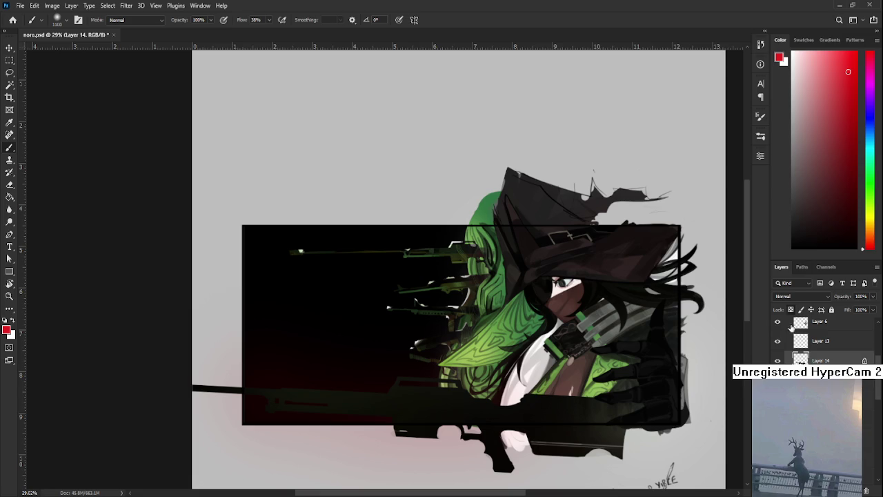
alt+click(382, 237)
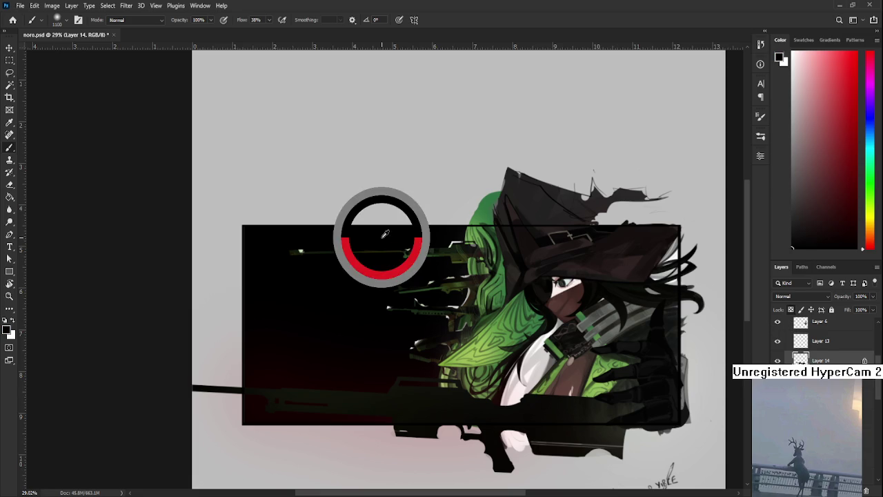
key(bracketleft)
key(bracketleft)
key(bracketleft)
key(bracketleft)
key(bracketleft)
key(bracketleft)
drag(256, 394, 314, 390)
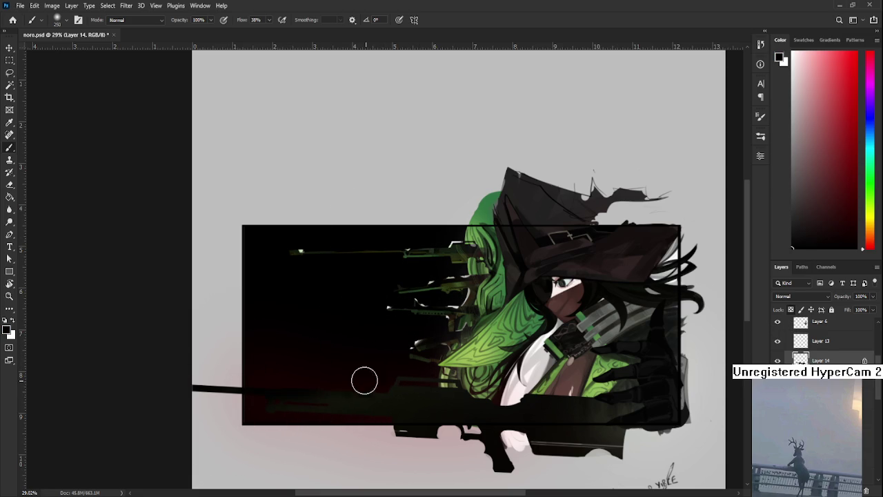
drag(414, 381, 458, 383)
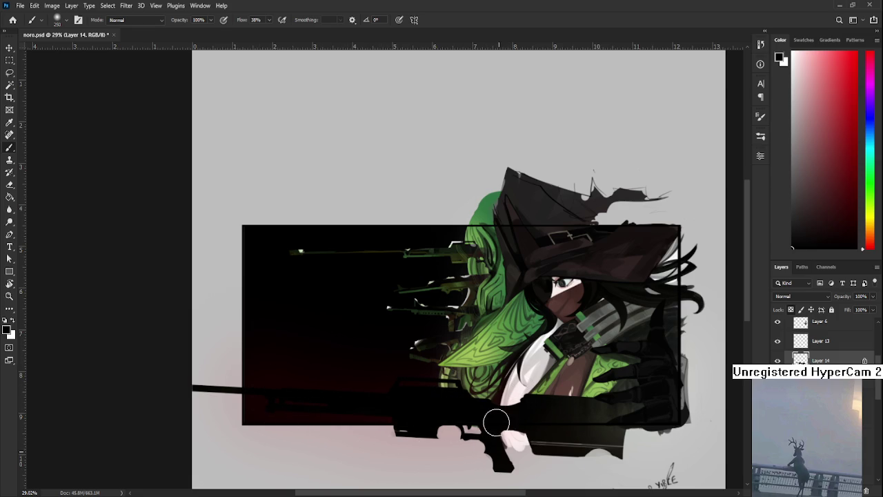
Repaint a brighter red glow over the lower panel on Layer 26 at brush size 1400
drag(422, 434, 417, 452)
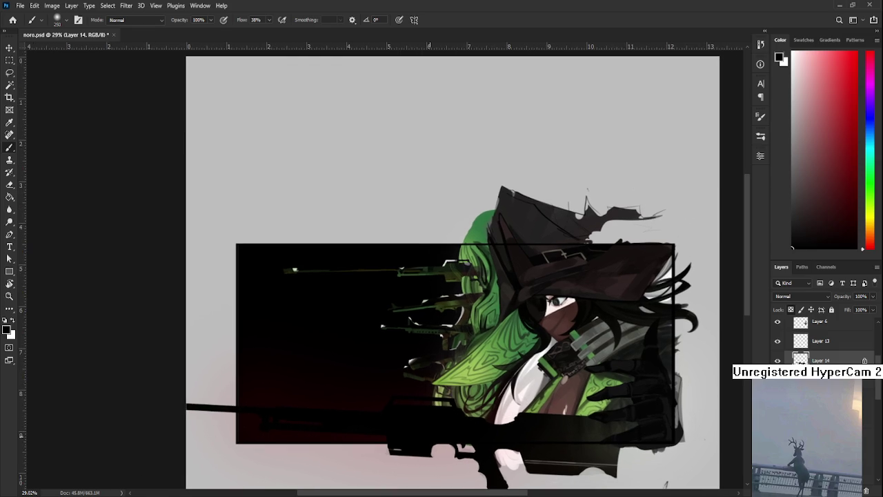
click(838, 115)
drag(837, 116, 857, 53)
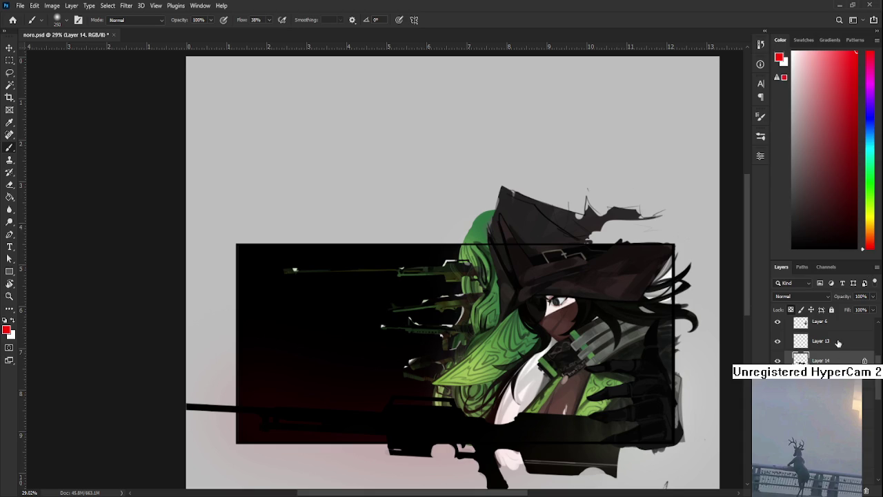
key(ctrl+shift+alt+n)
key(bracketright)
key(bracketright)
key(bracketright)
drag(301, 413, 306, 394)
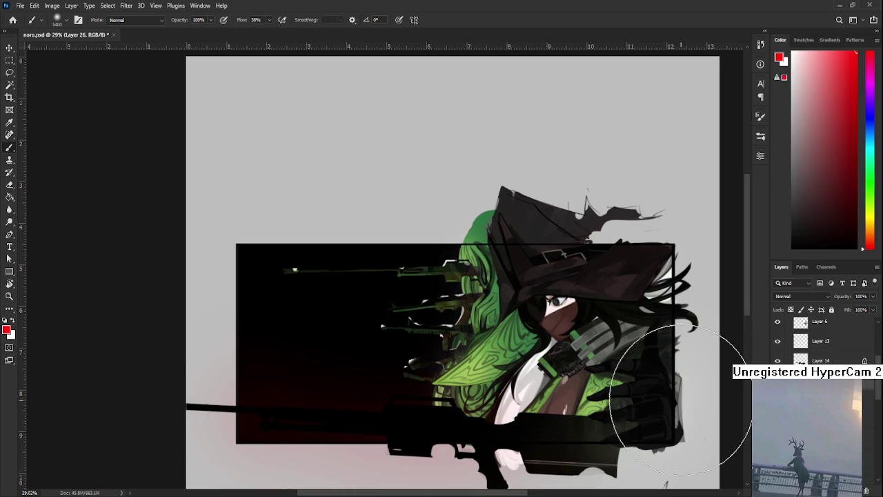
mouse_move(441, 421)
mouse_down()
mouse_move(453, 379)
mouse_move(408, 409)
mouse_up()
Switch to a spatter-tipped Eraser sized 300 and bring the whole canvas into view
key(e)
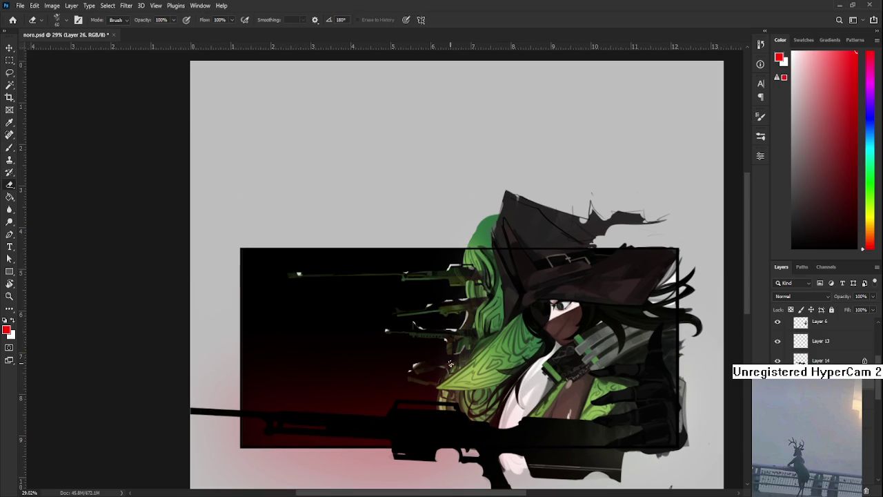
key(bracketright)
key(bracketright)
key(bracketright)
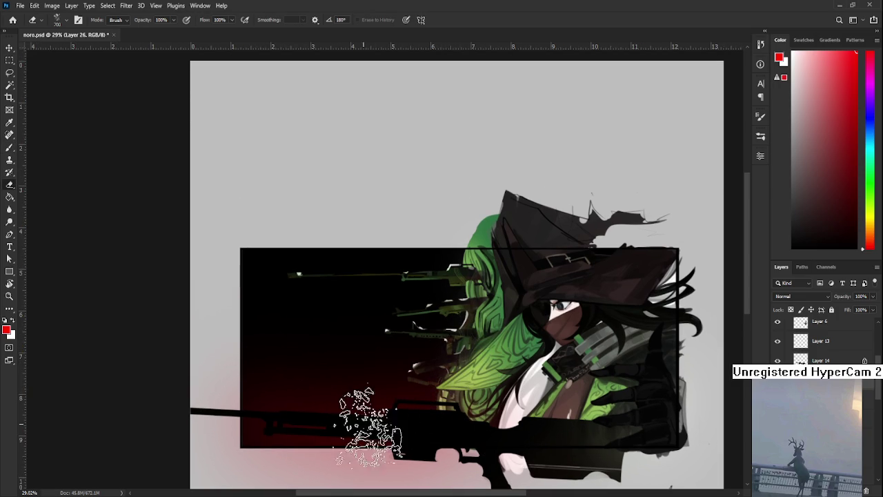
key(bracketleft)
key(bracketleft)
key(bracketleft)
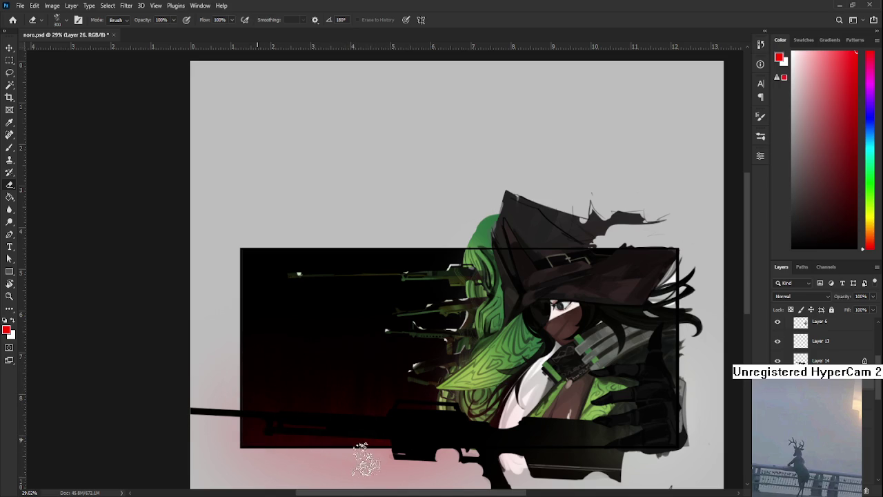
scroll(365, 463, down, 2)
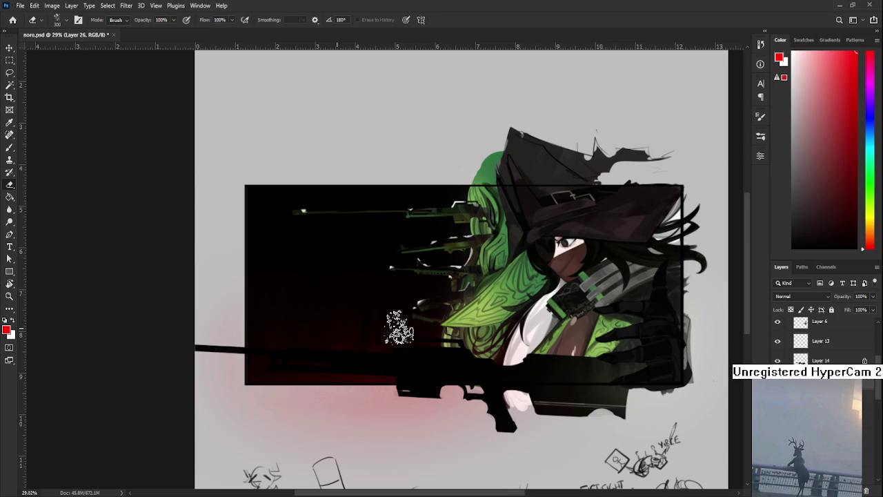
drag(444, 345, 452, 443)
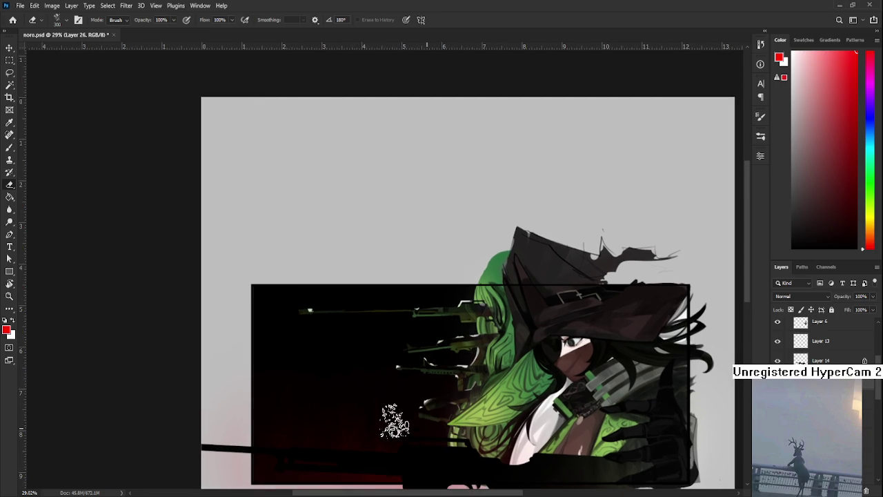
drag(233, 386, 251, 362)
scroll(338, 390, up, 1)
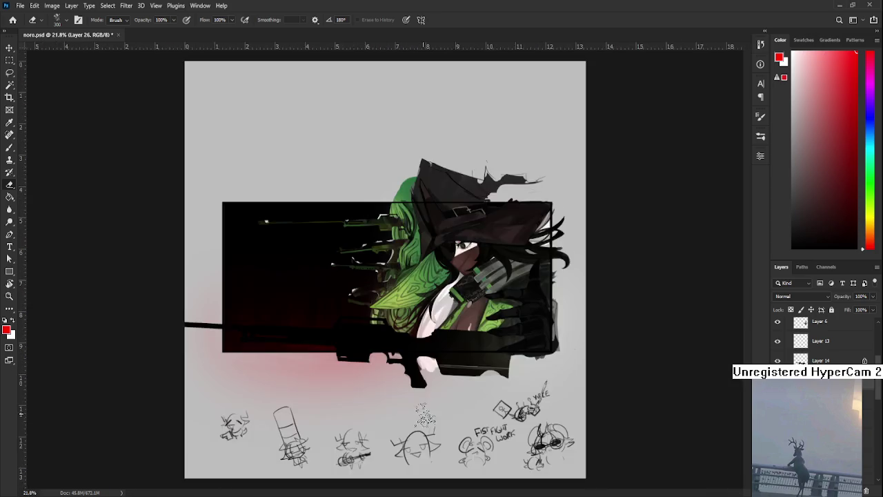
Zoom in on the panel's lower-left and load a light pink brush colour
scroll(338, 390, up, 3)
mouse_move(400, 376)
mouse_down()
mouse_move(428, 394)
mouse_move(458, 470)
mouse_up()
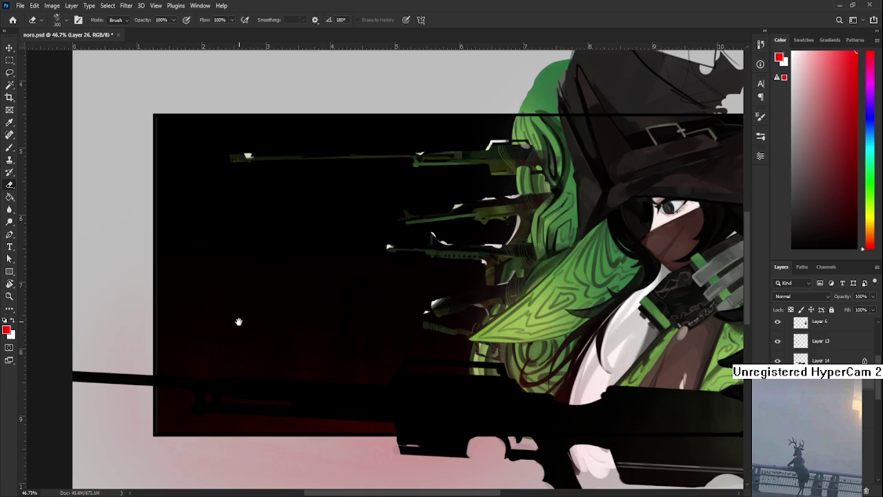
drag(234, 323, 384, 320)
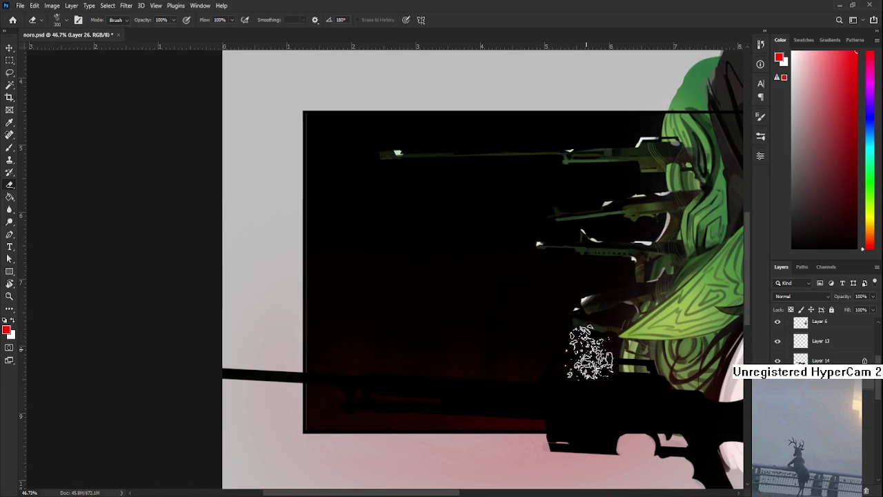
click(821, 59)
drag(822, 59, 812, 53)
key(b)
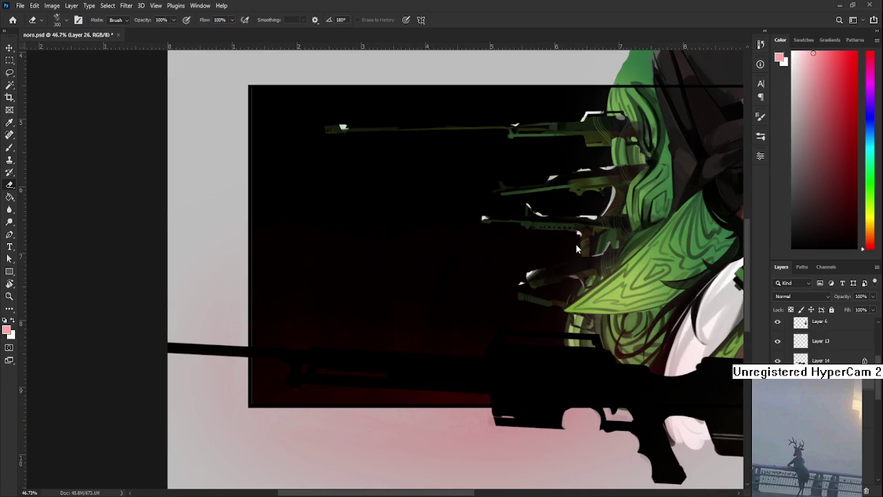
key(bracketleft)
key(bracketleft)
key(bracketleft)
key(bracketleft)
key(bracketleft)
key(bracketleft)
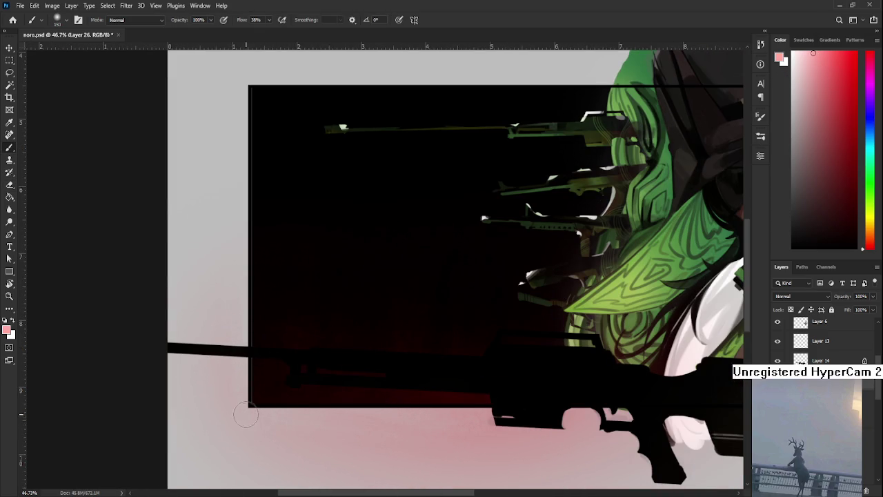
key(bracketright)
key(bracketright)
Airbrush light pink along the panel's bottom edge to soften the dark-red band
mouse_move(545, 408)
mouse_down()
mouse_move(168, 408)
mouse_move(262, 394)
mouse_move(414, 410)
mouse_move(535, 405)
mouse_move(177, 428)
mouse_up()
key(bracketright)
key(bracketright)
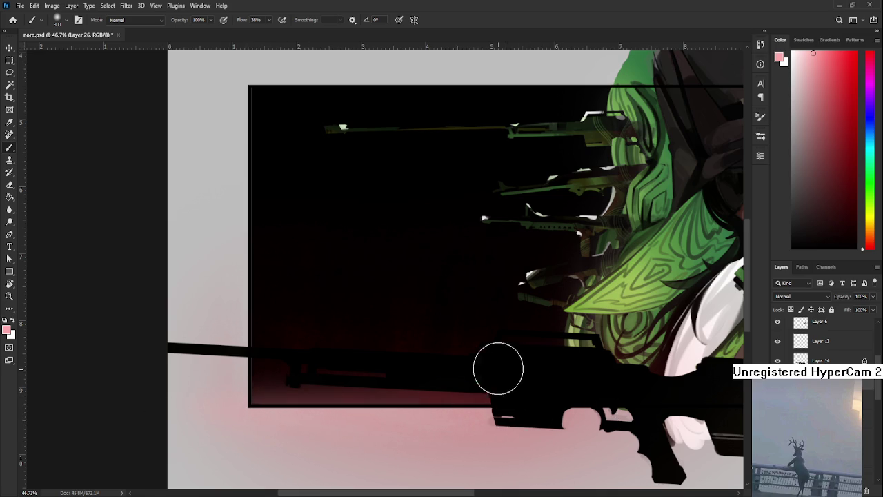
drag(477, 334, 406, 407)
key(e)
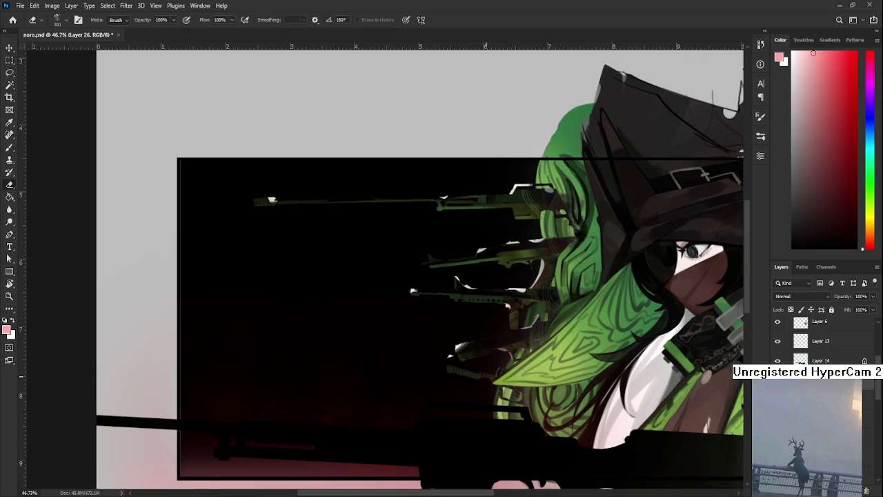
alt+scroll(478, 405, down, 3)
alt+scroll(467, 419, down, 2)
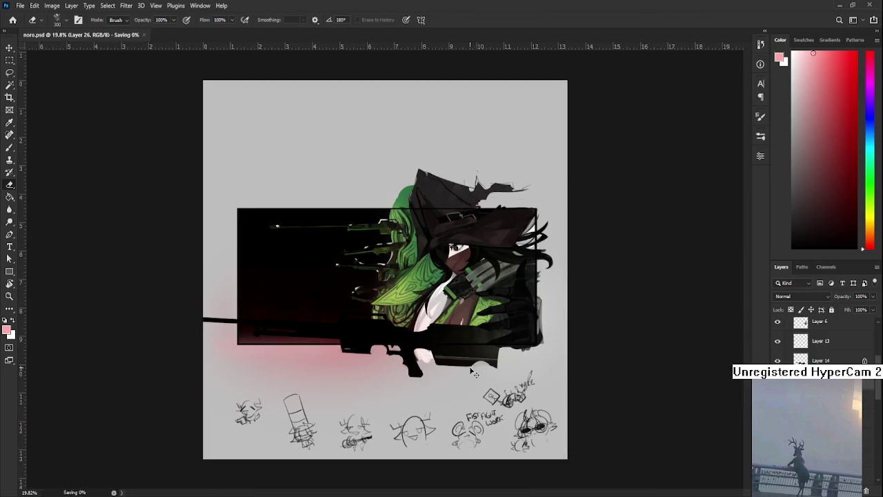
alt+scroll(391, 334, up, 1)
alt+scroll(391, 334, up, 2)
drag(391, 334, 439, 442)
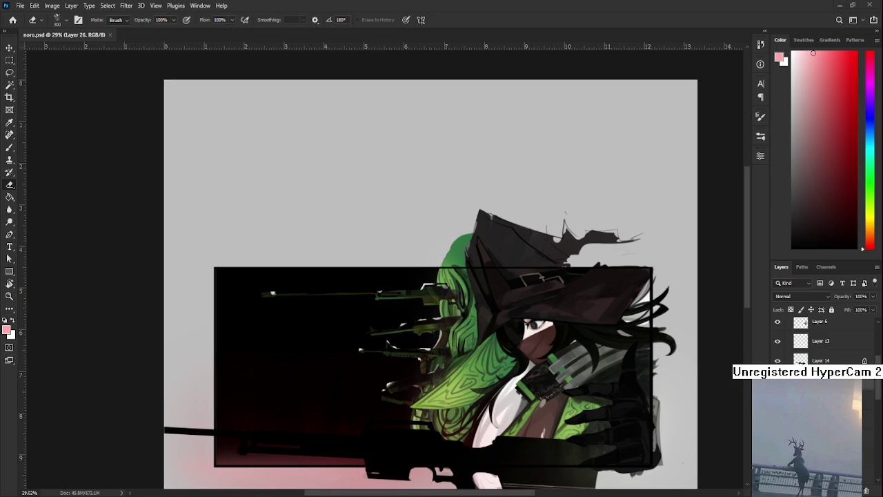
key(l)
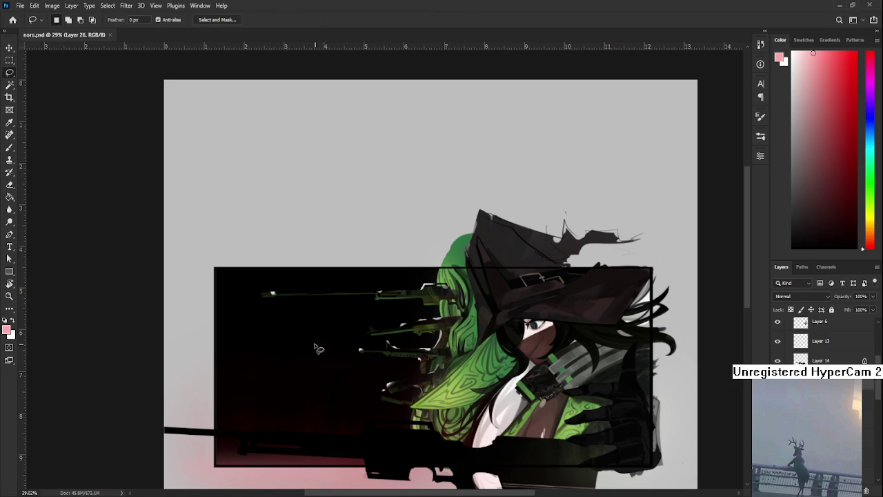
drag(356, 243, 263, 462)
Sample the witch's green hair with the brush and brighten it in the Color panel
scroll(422, 406, up, 2)
scroll(427, 366, up, 1)
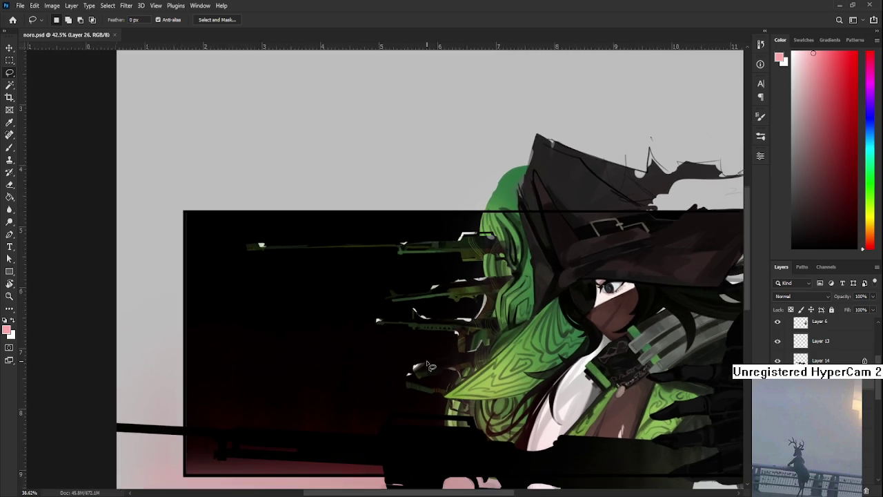
scroll(428, 366, down, 2)
scroll(428, 366, up, 1)
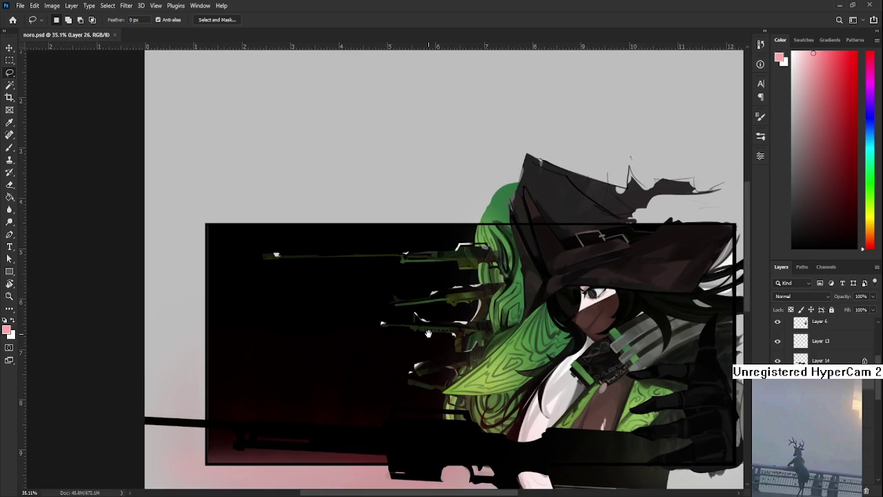
drag(428, 333, 435, 351)
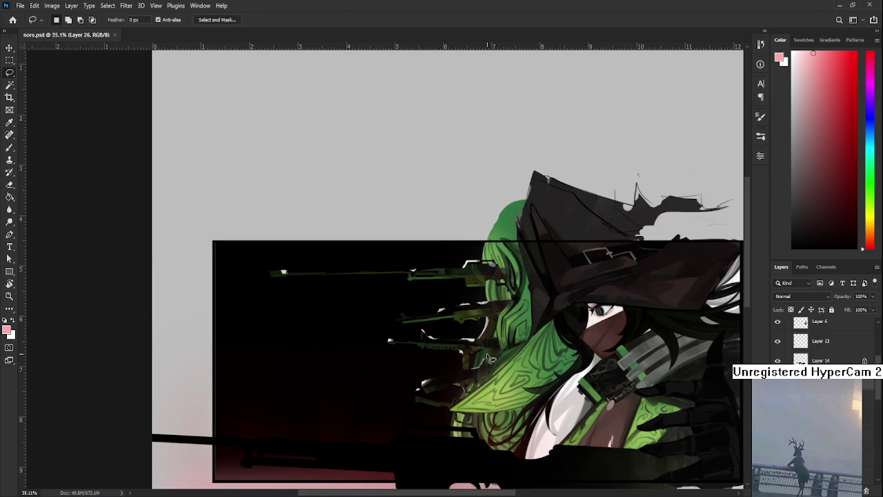
key(b)
alt+click(528, 359)
drag(847, 164, 841, 93)
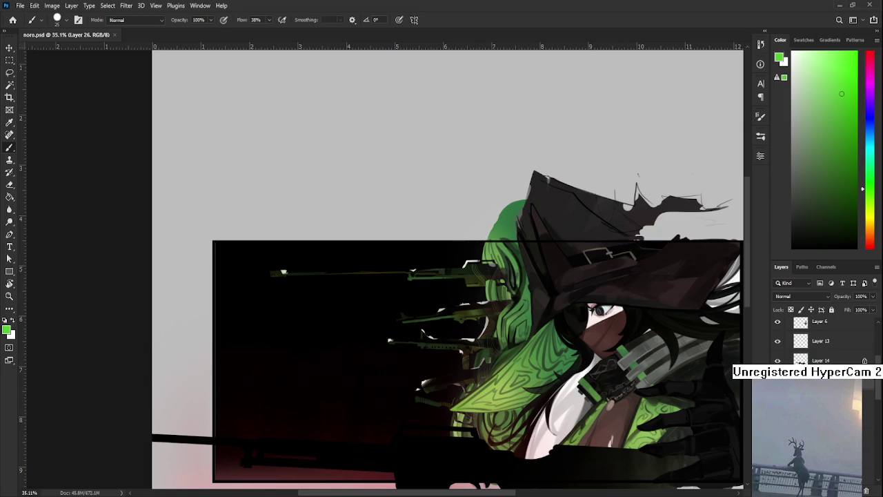
Create Layer 27 and sketch trial green arcs down the panel, undoing each
key(ctrl+shift+alt+n)
drag(441, 225, 300, 383)
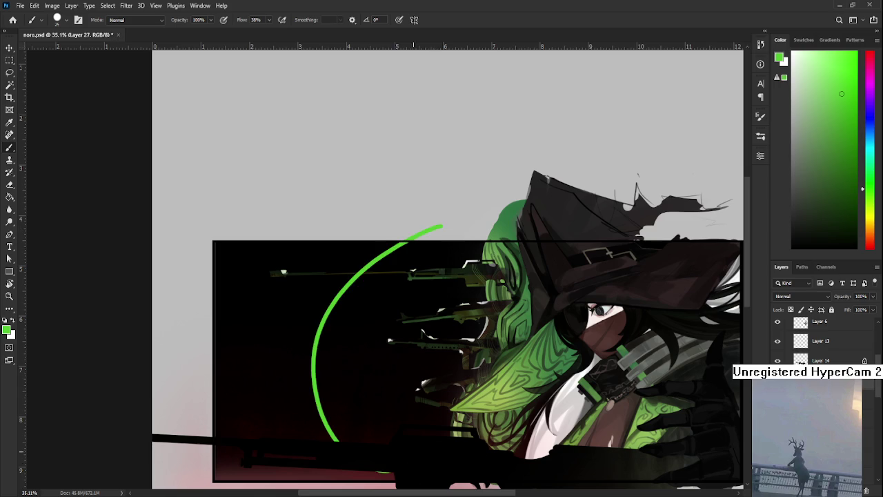
drag(359, 373, 382, 364)
key(ctrl+z)
drag(376, 221, 303, 376)
key(ctrl+z)
mouse_move(376, 221)
mouse_down()
mouse_move(297, 314)
mouse_move(364, 431)
mouse_up()
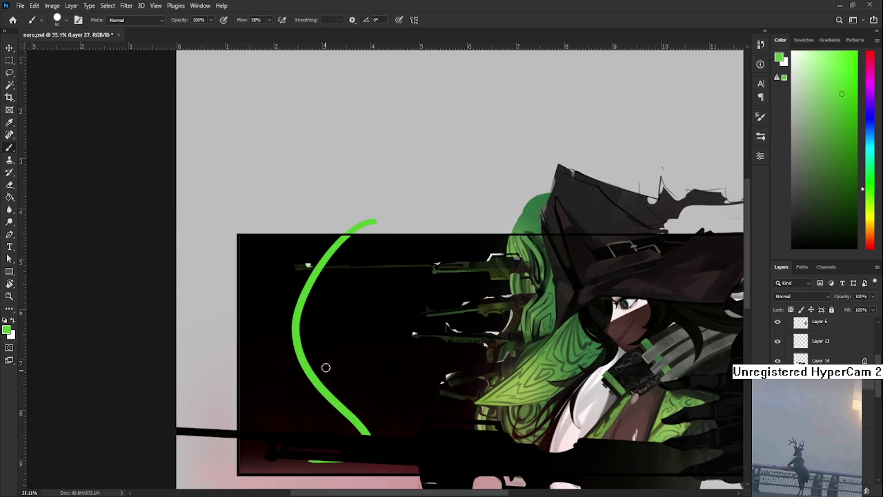
key(ctrl+z)
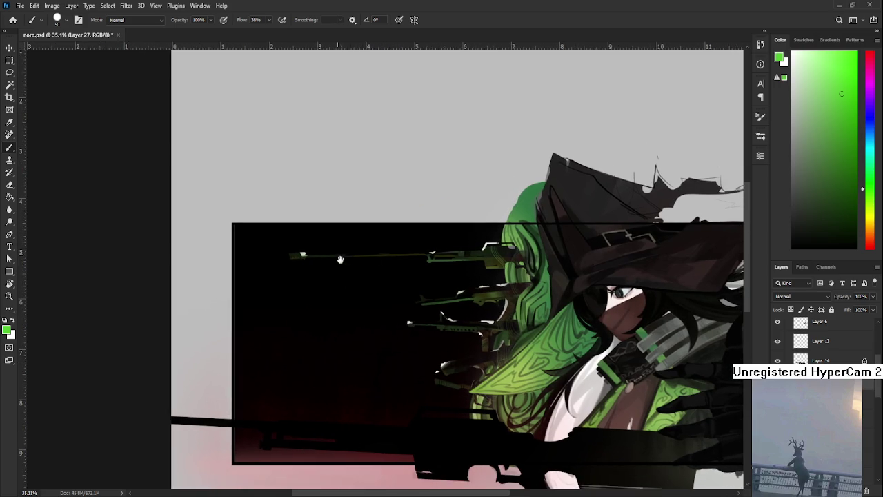
Try further green S-shaped gesture lines across the panel, undoing every attempt
drag(378, 206, 345, 349)
key(ctrl+z)
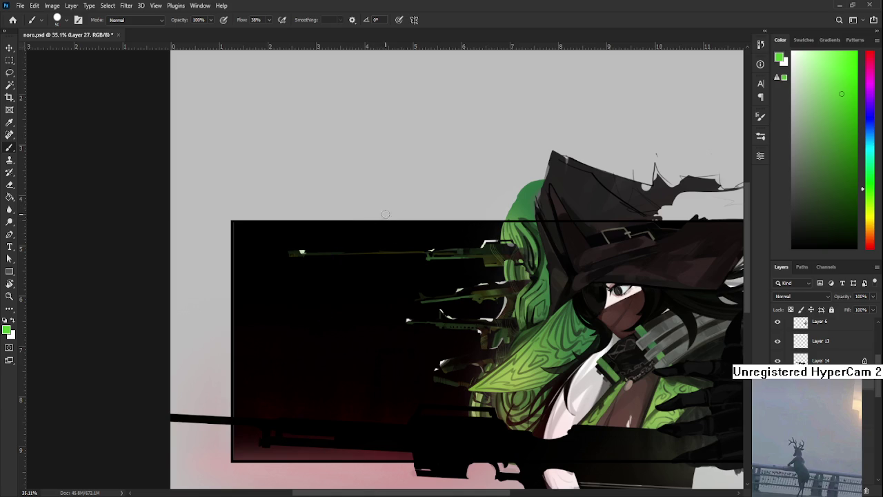
mouse_move(413, 211)
mouse_down()
mouse_move(345, 261)
mouse_move(201, 323)
mouse_up()
key(ctrl+z)
drag(383, 218, 274, 299)
key(ctrl+z)
mouse_move(374, 227)
mouse_down()
mouse_move(355, 276)
mouse_move(373, 376)
mouse_up()
key(ctrl+z)
mouse_move(375, 211)
mouse_down()
mouse_move(307, 310)
mouse_move(280, 297)
mouse_move(404, 420)
mouse_up()
key(ctrl+z)
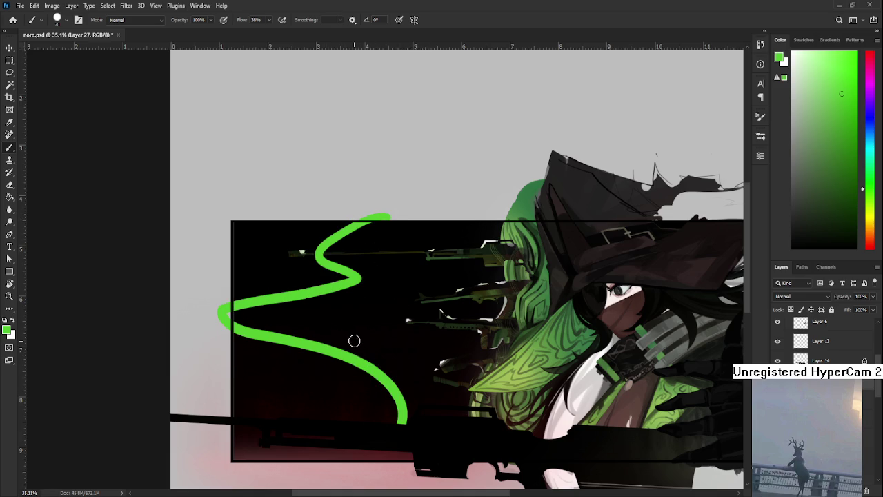
key(ctrl+z)
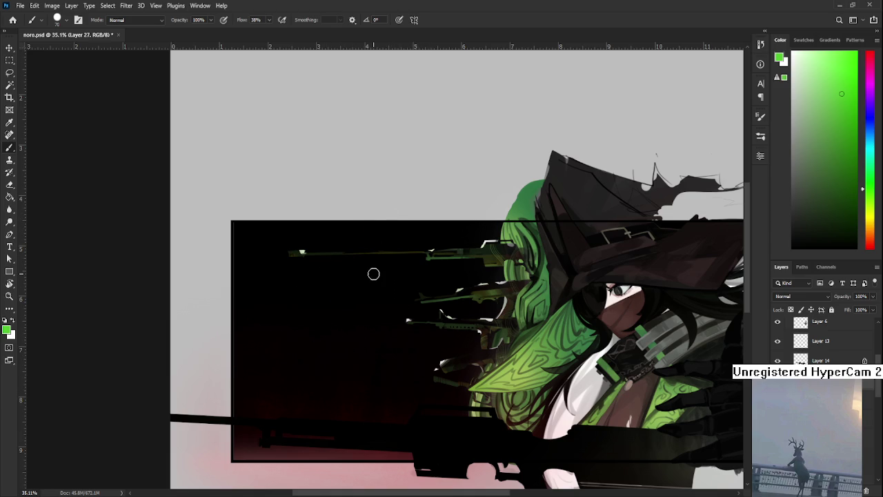
Zoom out and try several green S-shaped lines over the panel, undoing each
scroll(373, 272, down, 2)
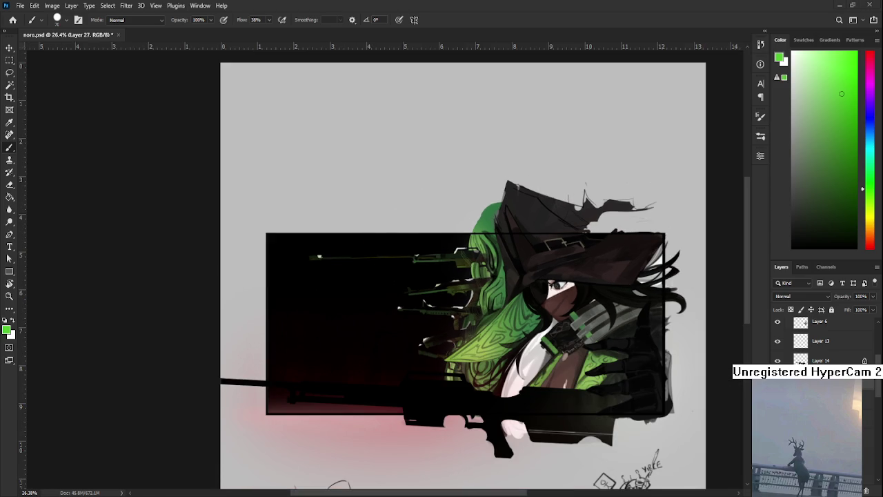
drag(504, 367, 444, 369)
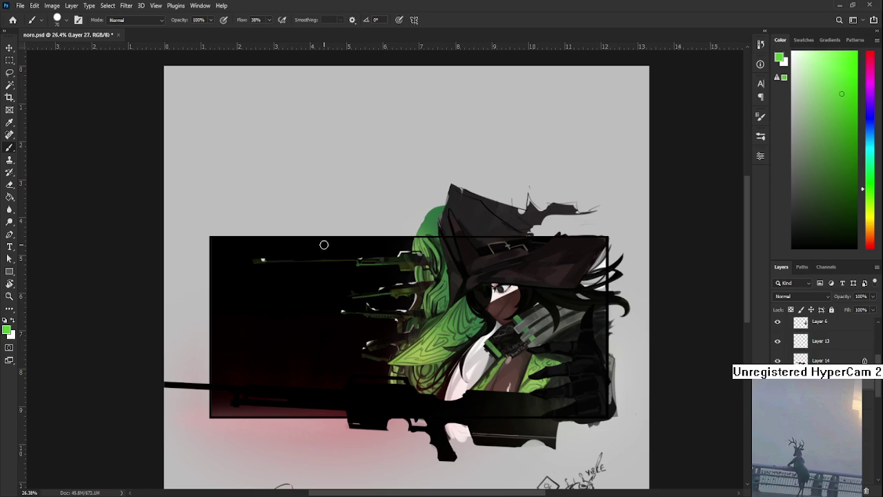
drag(352, 230, 331, 311)
key(ctrl+z)
drag(364, 224, 334, 337)
key(ctrl+z)
mouse_move(358, 225)
mouse_down()
mouse_move(268, 285)
mouse_move(304, 332)
mouse_move(324, 248)
mouse_move(312, 344)
mouse_up()
key(ctrl+z)
key(ctrl+z)
key(ctrl+z)
mouse_move(373, 224)
mouse_down()
mouse_move(305, 265)
mouse_move(329, 375)
mouse_up()
key(ctrl+z)
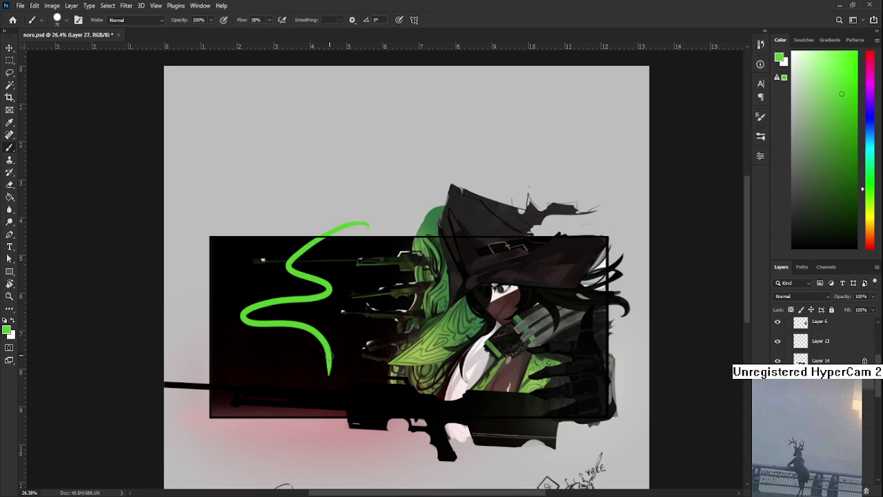
Try a green branch stroke beside the S tail, then undo all the green strokes
drag(319, 330, 345, 388)
key(ctrl+z)
key(ctrl+z)
mouse_move(320, 331)
mouse_down()
mouse_move(357, 386)
mouse_move(336, 413)
mouse_up()
mouse_move(331, 352)
mouse_down()
mouse_move(338, 387)
mouse_move(348, 372)
mouse_up()
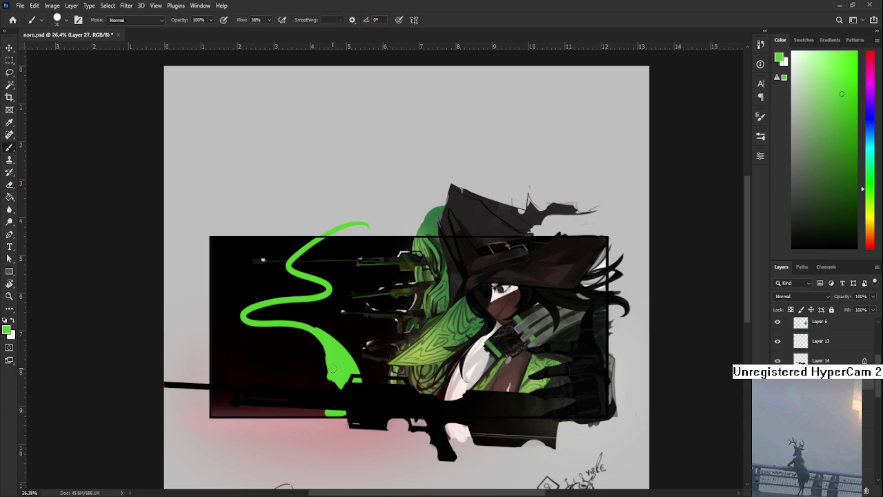
key(ctrl+z)
key(ctrl+z)
key(ctrl+z)
mouse_move(359, 222)
mouse_down()
mouse_move(386, 225)
mouse_move(315, 377)
mouse_up()
key(ctrl+z)
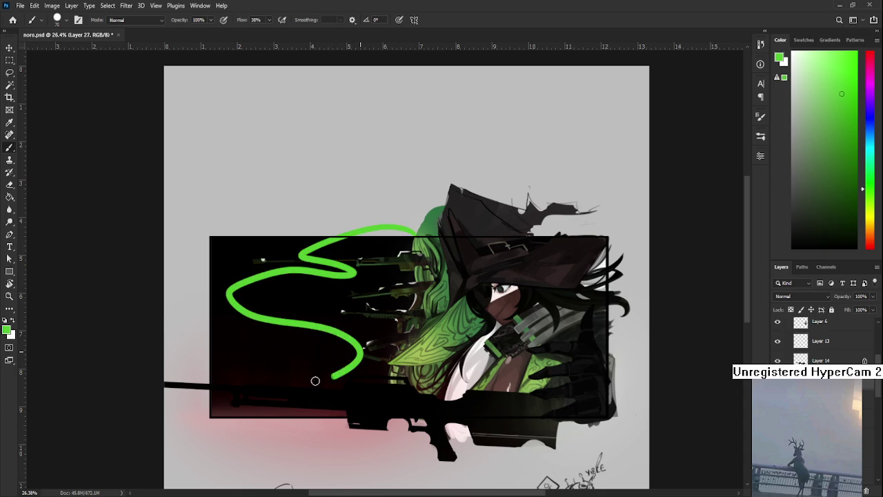
key(ctrl+z)
Paint more trial green S curves and arcs down the dark panel, undoing them
drag(400, 228, 276, 383)
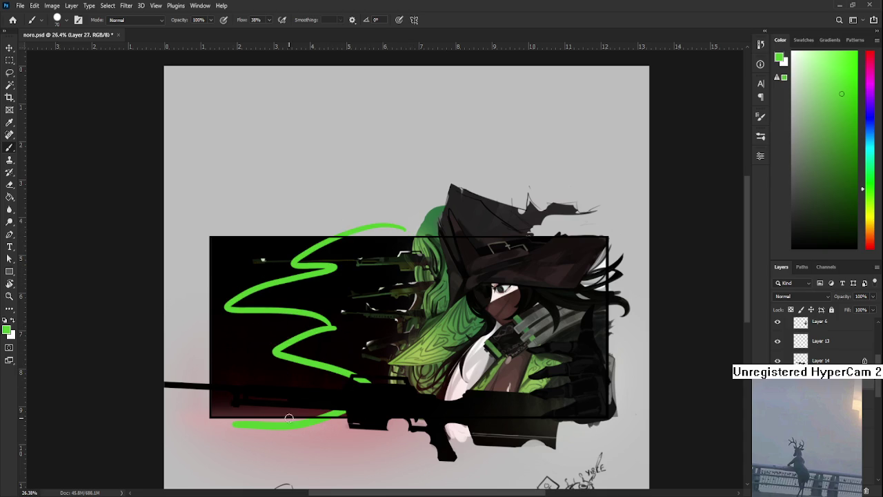
key(ctrl+z)
key(ctrl+z)
drag(355, 217, 263, 305)
key(ctrl+z)
mouse_move(376, 229)
mouse_down()
mouse_move(292, 311)
mouse_move(345, 224)
mouse_move(277, 286)
mouse_move(301, 321)
mouse_move(324, 388)
mouse_up()
key(ctrl+z)
Settle on a near-vertical green line from the panel top, removing its hooked base
key(ctrl+z)
key(ctrl+z)
key(ctrl+z)
drag(305, 327, 323, 384)
key(ctrl+z)
key(ctrl+z)
drag(345, 207, 314, 358)
key(ctrl+z)
mouse_move(336, 208)
mouse_down()
mouse_move(316, 297)
mouse_move(336, 303)
mouse_move(301, 296)
mouse_move(304, 352)
mouse_move(331, 384)
mouse_up()
key(ctrl+z)
key(ctrl+z)
key(ctrl+z)
key(ctrl+z)
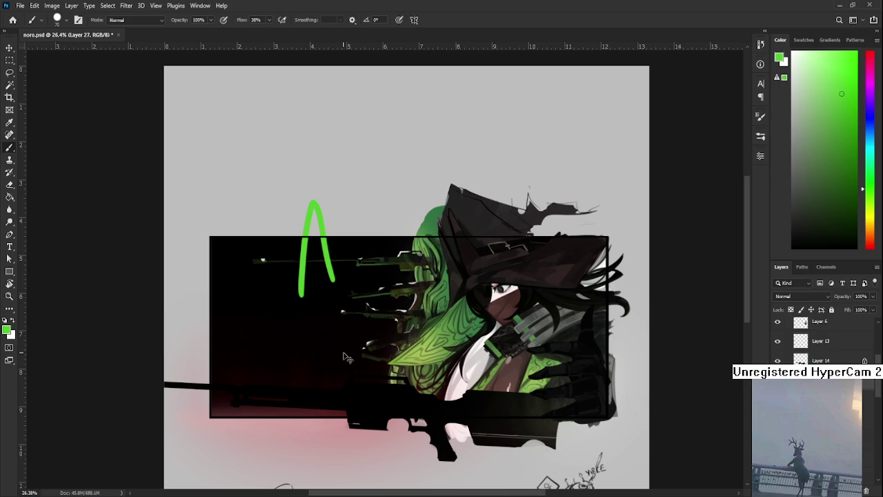
key(ctrl+z)
mouse_move(319, 192)
mouse_down()
mouse_move(302, 305)
mouse_move(311, 369)
mouse_up()
key(ctrl+z)
key(ctrl+z)
mouse_move(304, 197)
mouse_down()
mouse_move(292, 315)
mouse_move(335, 388)
mouse_up()
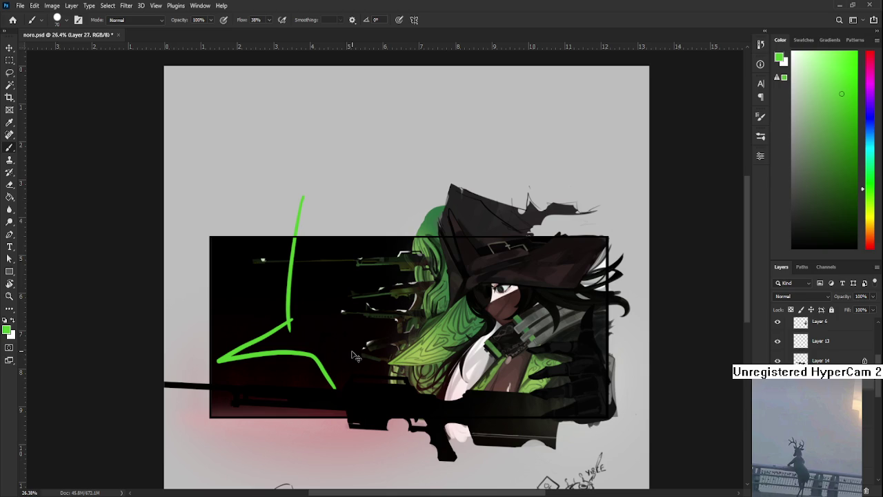
key(ctrl+z)
key(ctrl+z)
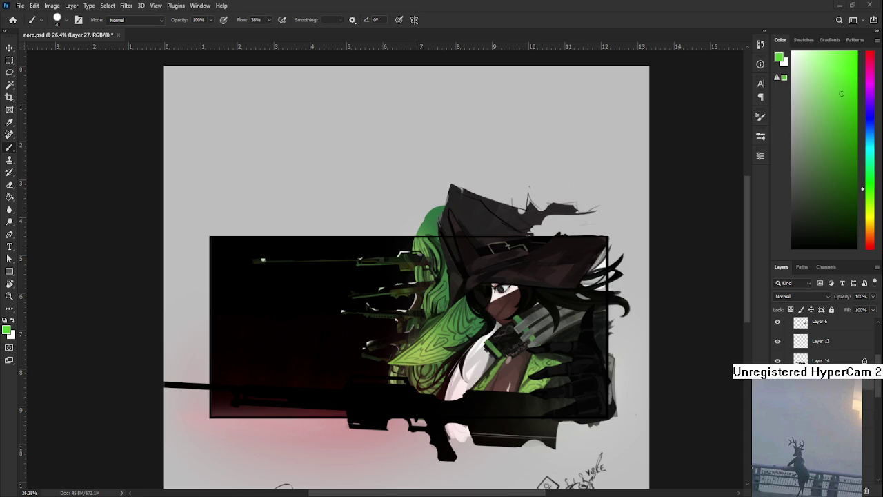
Zoom in and try green gesture strokes on the panel, undoing the unwanted one
scroll(376, 291, up, 1)
scroll(386, 287, down, 1)
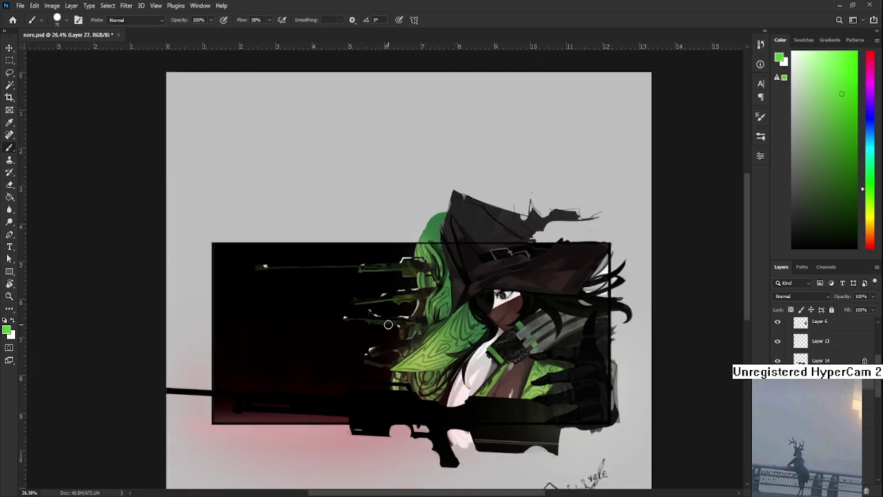
scroll(398, 283, down, 2)
scroll(398, 283, up, 2)
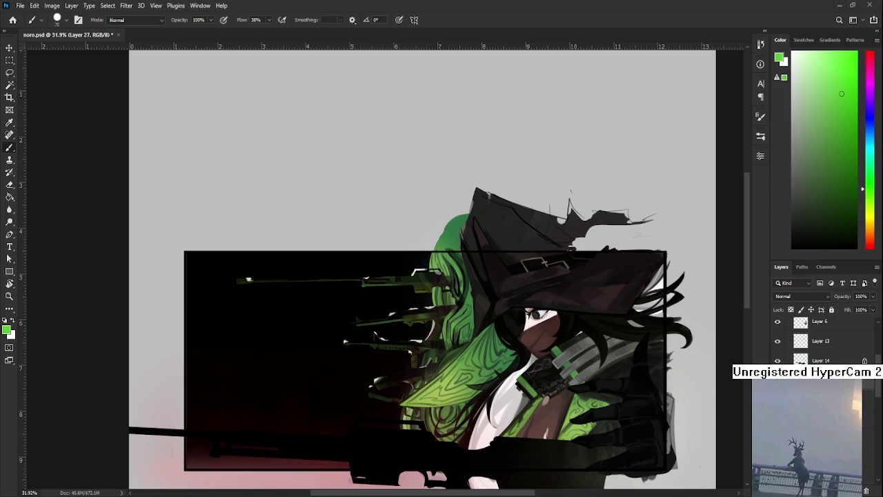
scroll(340, 338, up, 1)
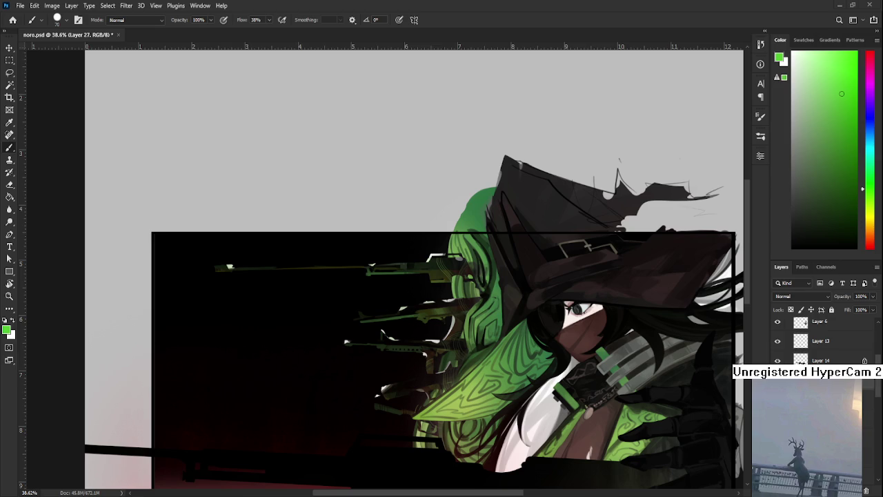
scroll(441, 303, down, 1)
scroll(442, 303, up, 1)
drag(363, 311, 415, 315)
drag(451, 245, 362, 319)
key(ctrl+z)
Eyedrop a darker muted green from the artwork and test a curved stroke, then undo it
drag(425, 226, 327, 298)
key(ctrl+z)
drag(409, 237, 374, 306)
key(ctrl+z)
alt+click(558, 295)
drag(411, 225, 289, 340)
key(ctrl+z)
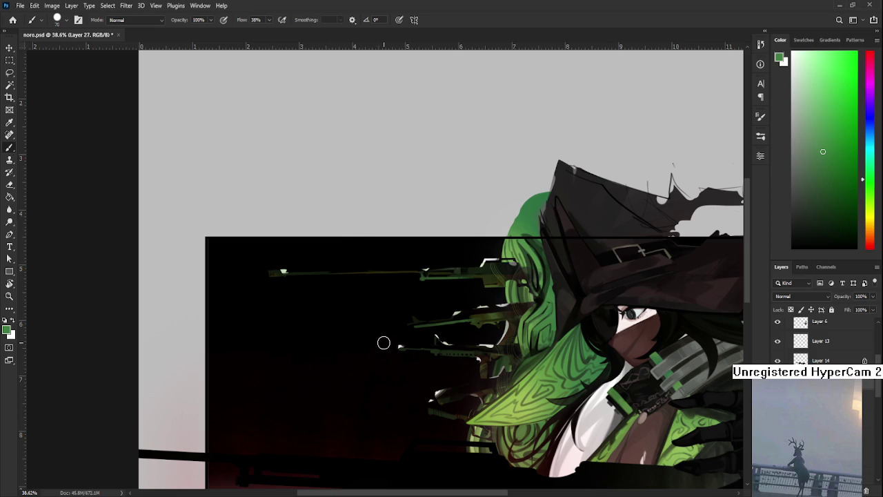
Paint a diagonal green stroke across the panel's left edge, retrying it several times
drag(386, 216, 333, 275)
key(ctrl+z)
drag(422, 211, 344, 276)
key(ctrl+z)
drag(422, 213, 305, 365)
key(ctrl+z)
mouse_move(416, 216)
mouse_down()
mouse_move(351, 256)
mouse_move(287, 350)
mouse_up()
key(ctrl+z)
Sweep curved green strokes down from the diagonal, undoing unsatisfying attempts
mouse_move(353, 260)
mouse_down()
mouse_move(289, 380)
mouse_move(300, 369)
mouse_move(290, 324)
mouse_move(422, 287)
mouse_up()
key(ctrl+z)
key(ctrl+z)
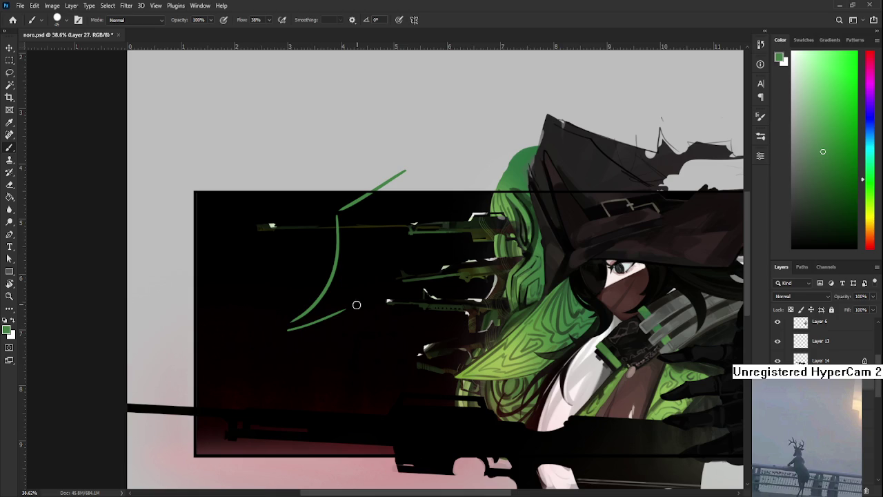
mouse_move(291, 332)
mouse_down()
mouse_move(339, 422)
mouse_move(315, 398)
mouse_up()
key(ctrl+z)
drag(265, 309, 338, 387)
key(ctrl+z)
key(ctrl+z)
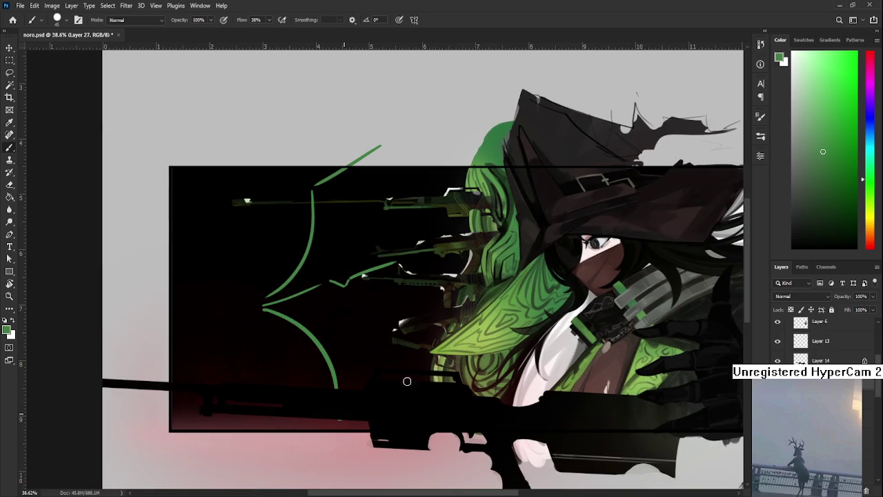
drag(381, 345, 409, 448)
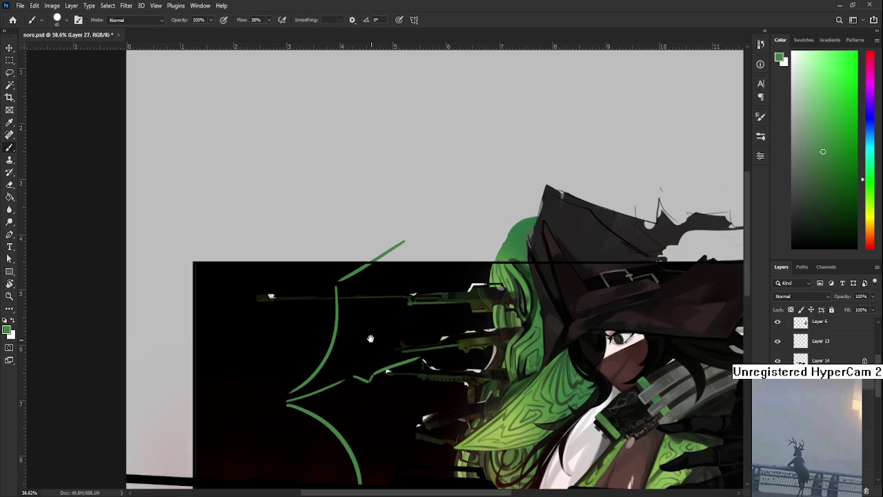
Draw a green curve down the left side and extend a stroke above the panel's top
drag(317, 279, 310, 371)
key(ctrl+z)
drag(318, 295, 311, 378)
key(ctrl+z)
drag(317, 284, 310, 359)
mouse_move(319, 287)
mouse_down()
mouse_move(324, 196)
mouse_move(338, 275)
mouse_up()
Refine the short green stroke at the lower-left tip of the gesture lines
drag(348, 306, 372, 336)
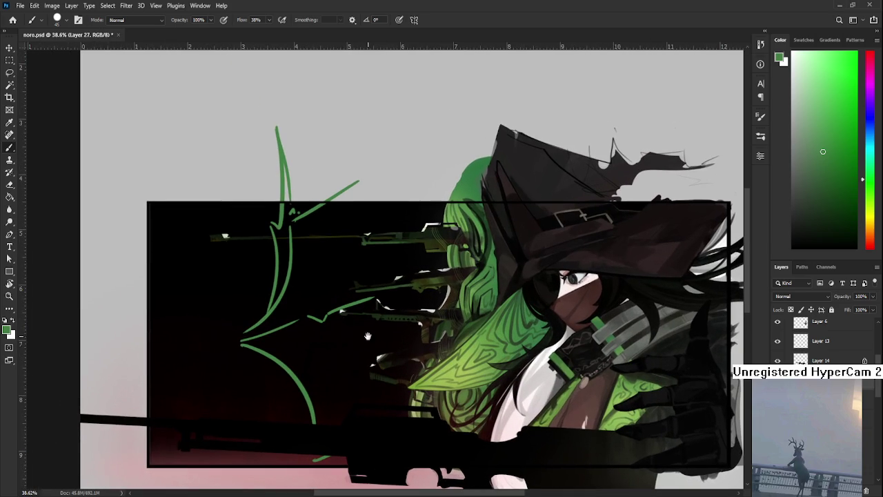
scroll(325, 297, left, 1)
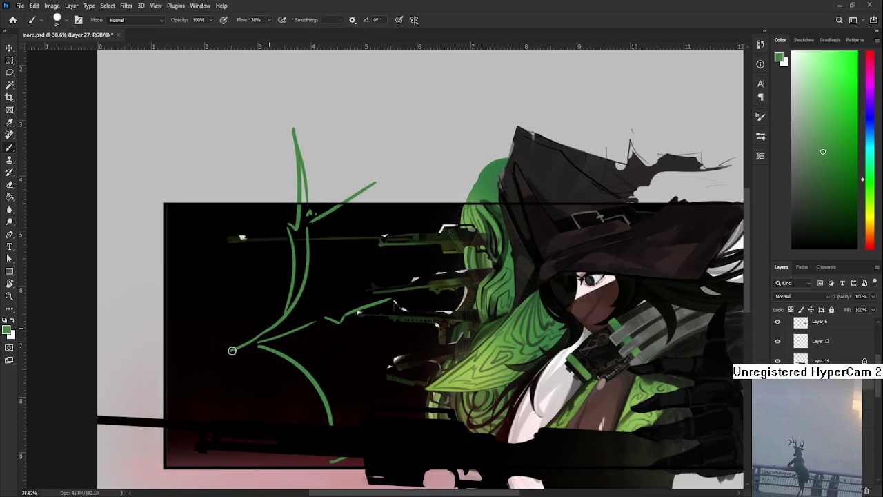
mouse_move(231, 347)
mouse_down()
mouse_move(274, 334)
mouse_move(269, 347)
mouse_up()
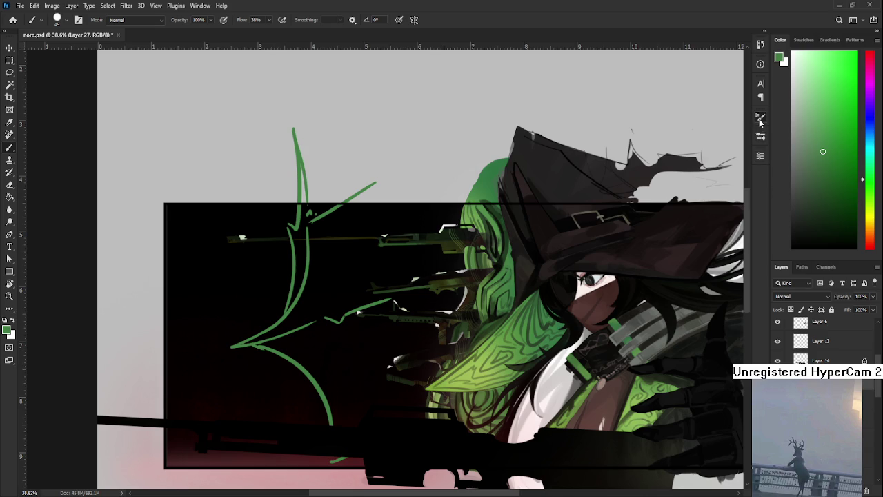
key(e)
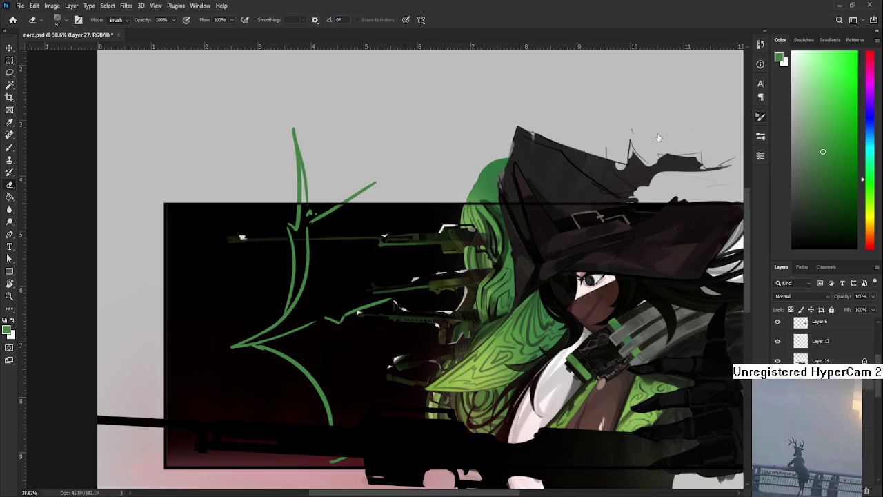
key(b)
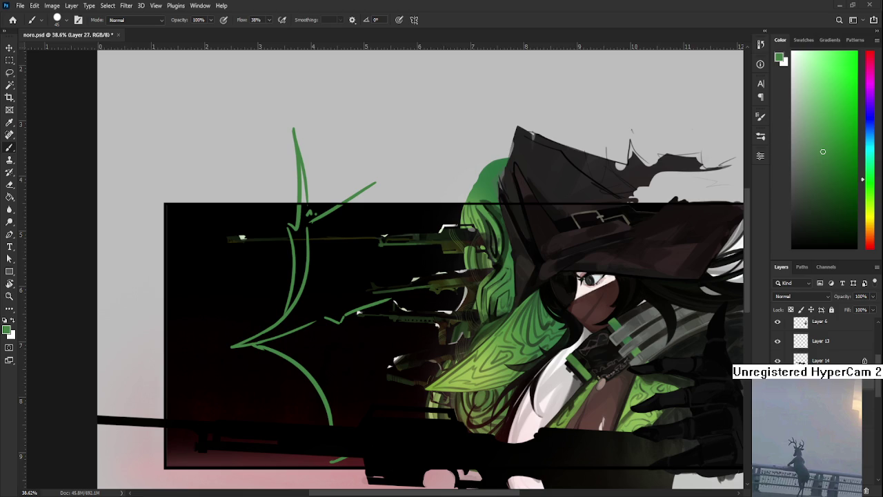
Shift the view down and right to frame the green gesture lines at left
scroll(361, 341, down, 3)
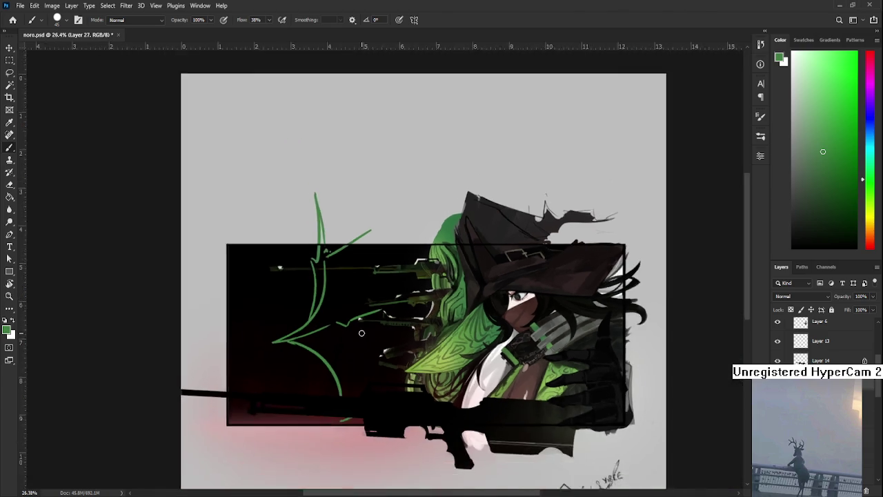
scroll(360, 342, up, 4)
drag(348, 332, 369, 356)
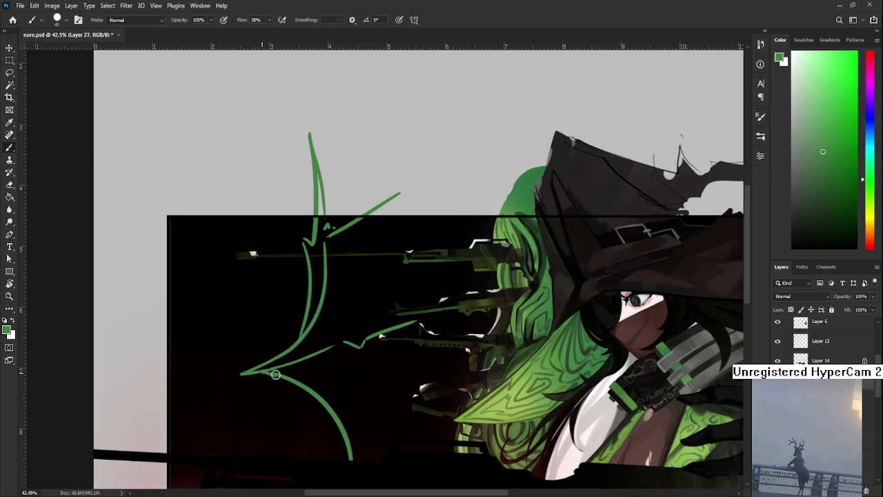
key(e)
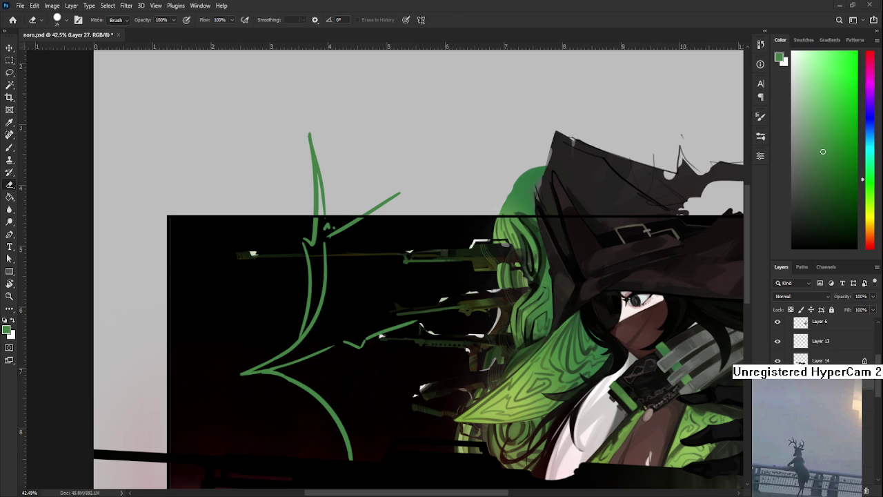
Reshape the small hook stroke among the green lines, then use a smaller brush
scroll(355, 384, down, 1)
scroll(354, 384, down, 3)
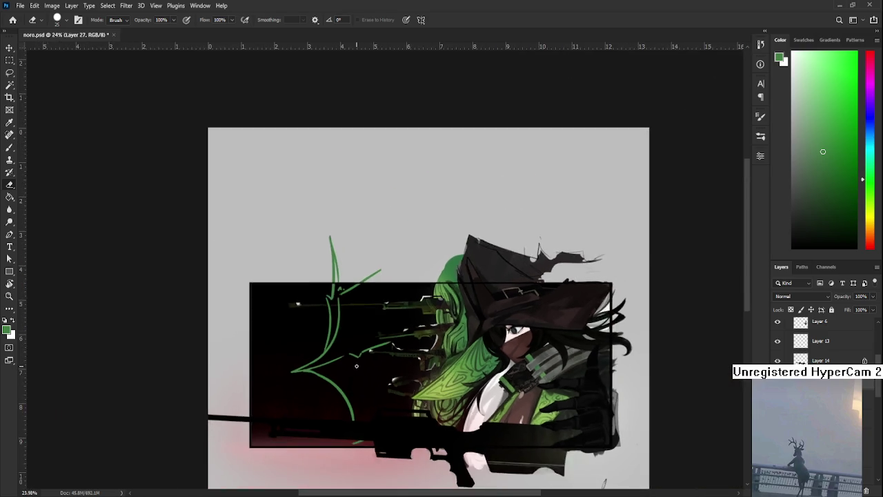
scroll(350, 346, up, 3)
scroll(355, 342, down, 2)
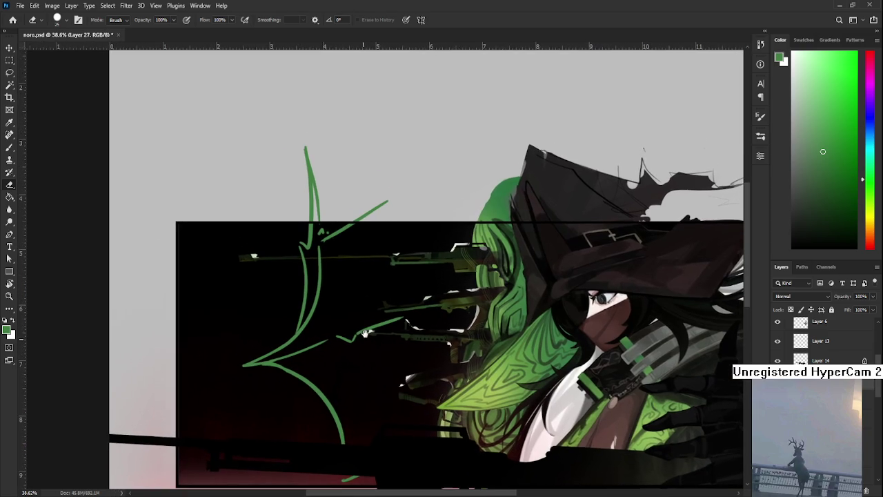
mouse_move(332, 337)
mouse_down()
mouse_move(348, 344)
mouse_move(335, 342)
mouse_up()
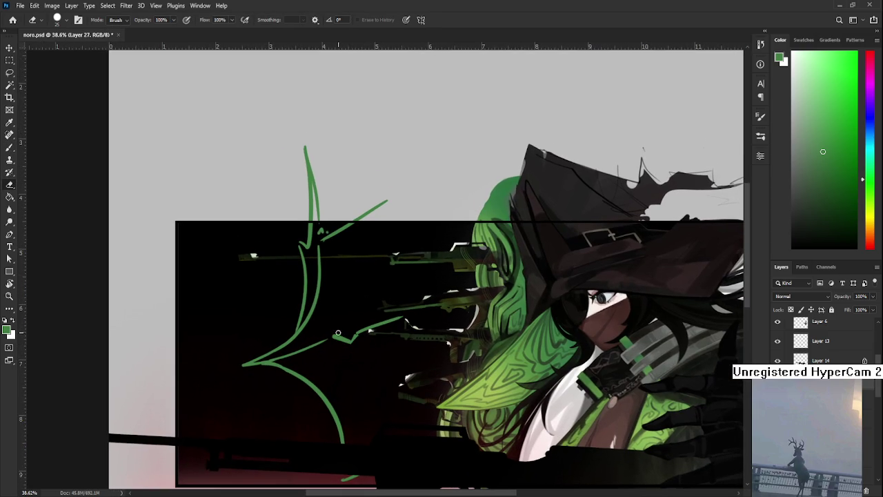
scroll(349, 334, down, 1)
scroll(345, 338, down, 1)
key(b)
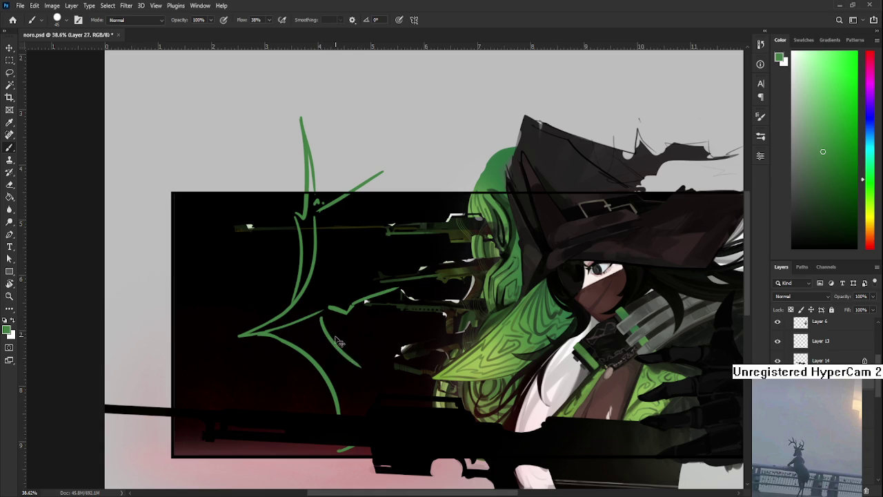
key(bracketleft)
key(bracketleft)
Pan along the green lines and fit the whole document on screen
drag(298, 320, 314, 334)
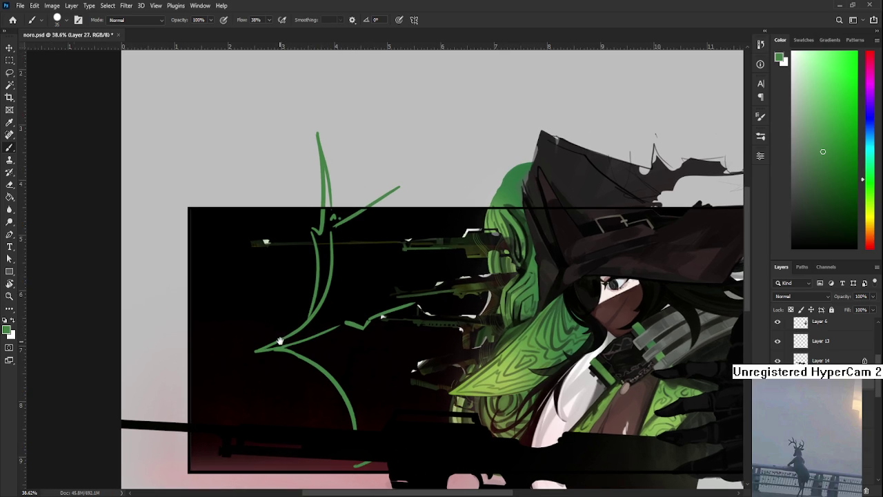
drag(279, 341, 281, 356)
key(ctrl+0)
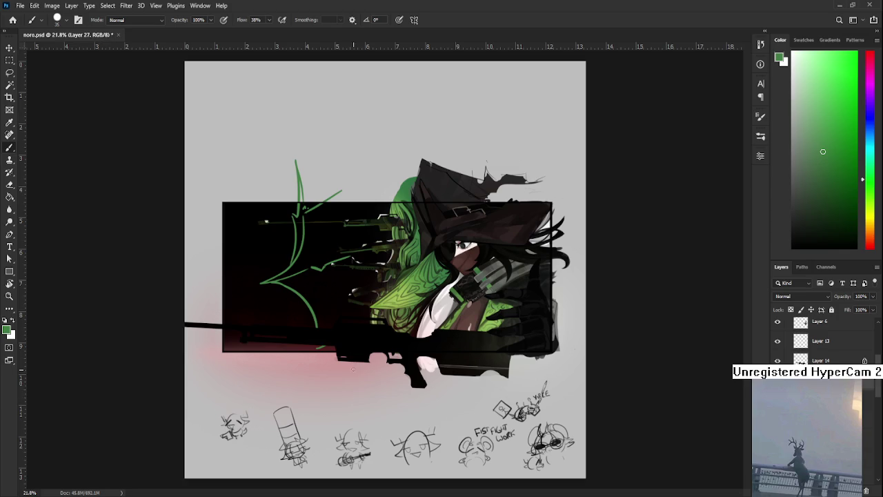
scroll(340, 302, down, 2)
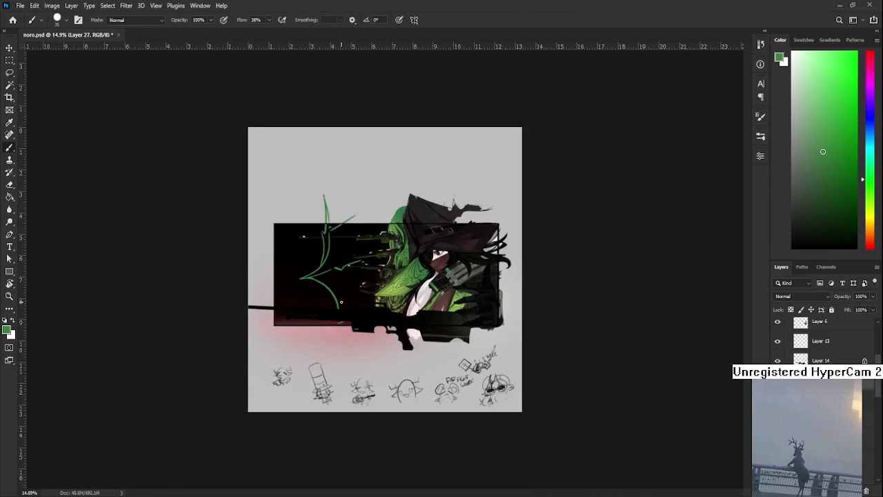
scroll(330, 362, up, 2)
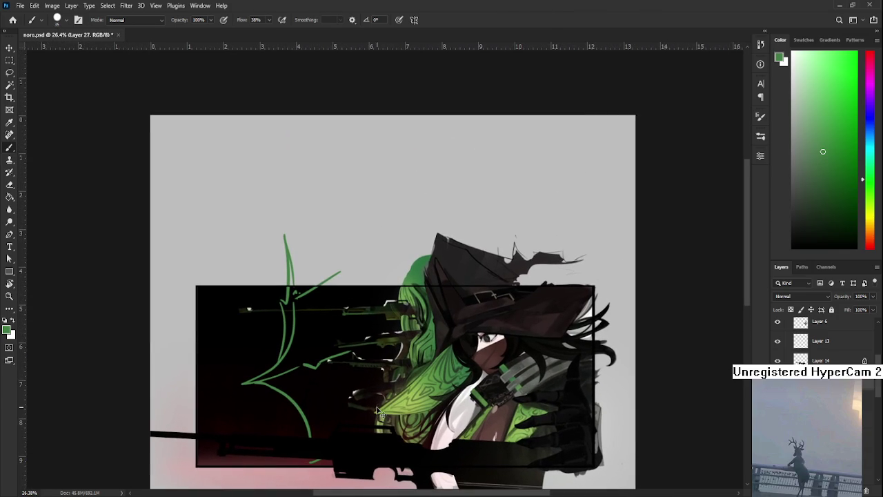
key(ctrl+t)
Nudge the green gesture lines right and down and skew their right side about 1.89° lower
drag(329, 362, 334, 367)
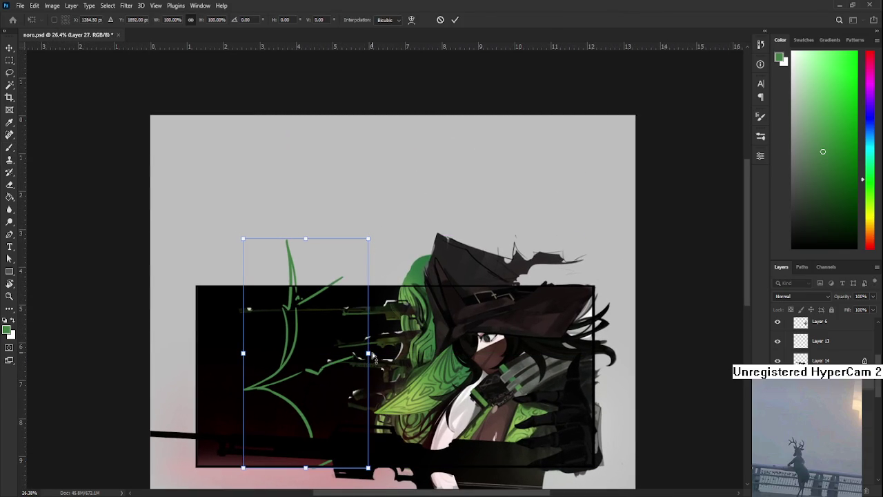
drag(371, 354, 373, 359)
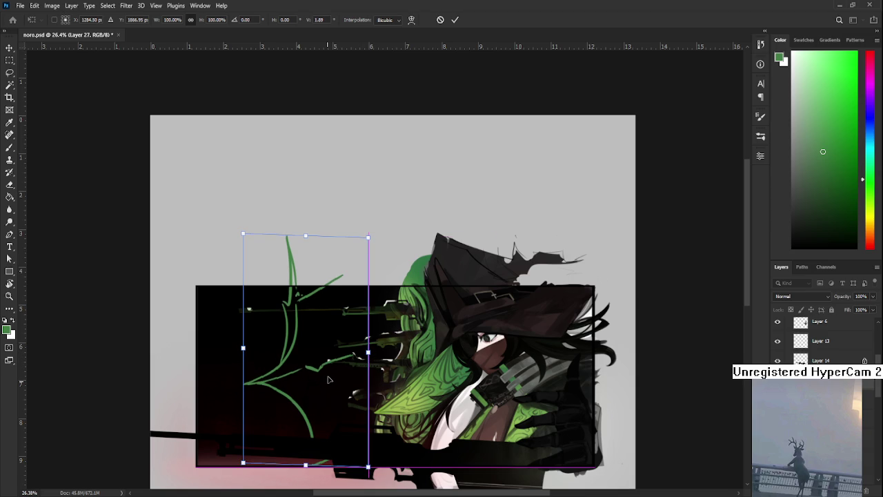
key(Return)
key(b)
scroll(321, 262, down, 3)
scroll(319, 259, up, 1)
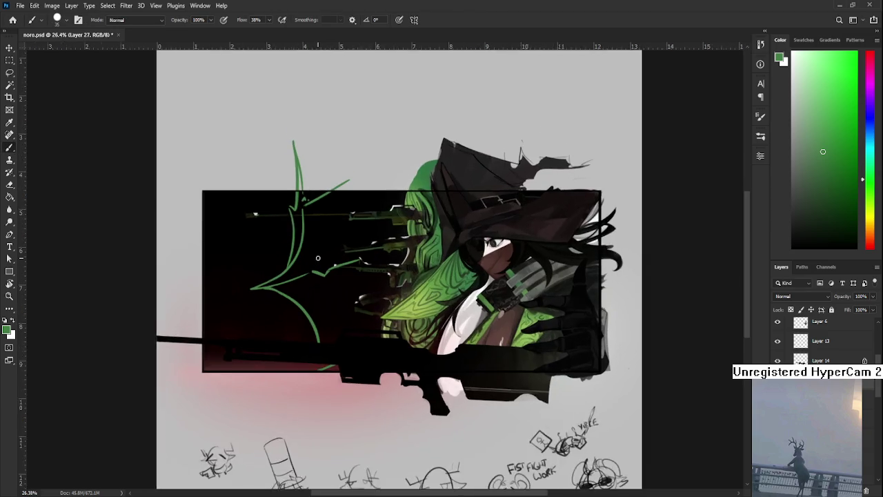
scroll(319, 261, up, 1)
scroll(320, 263, up, 1)
drag(320, 264, 367, 334)
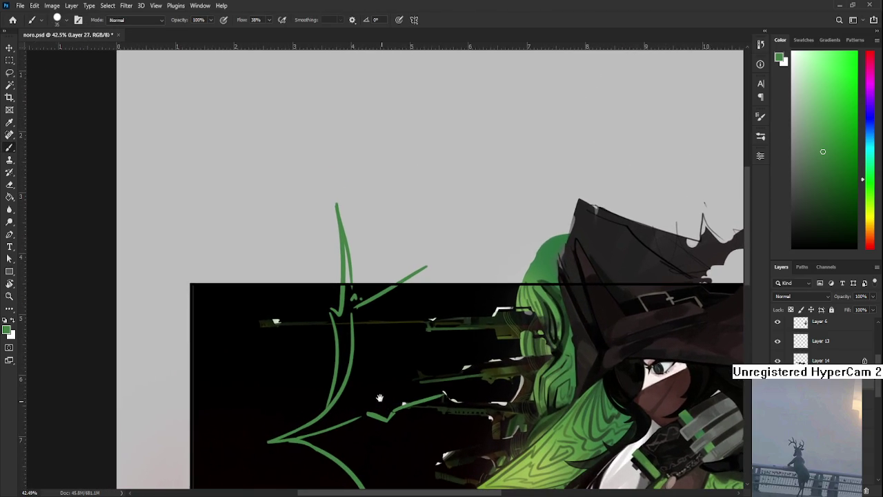
Fine-tune the brush size with [ and ] and reframe the gesture lines
key(e)
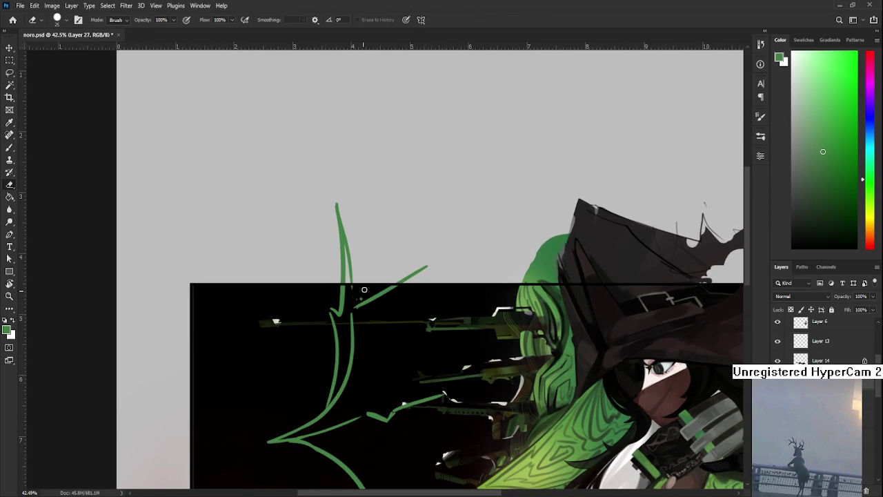
key(b)
key(bracketleft)
key(bracketleft)
key(bracketleft)
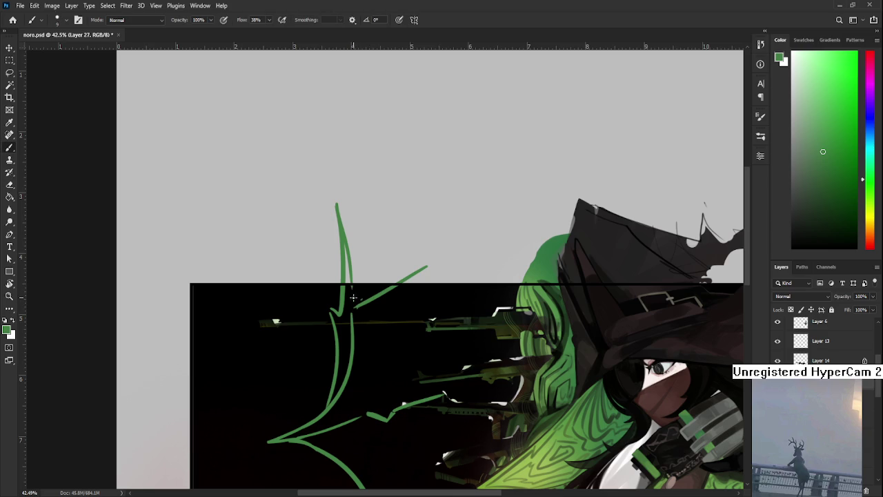
key(bracketright)
key(bracketright)
key(e)
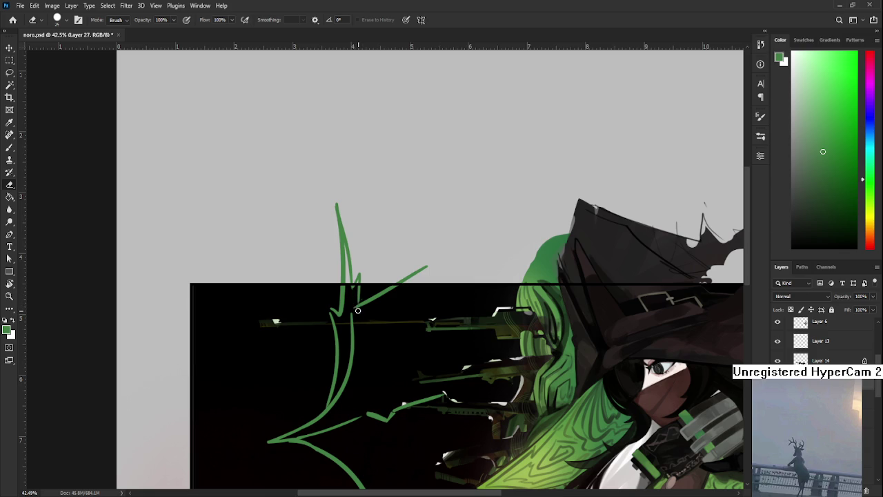
mouse_move(415, 285)
mouse_down()
mouse_move(399, 282)
mouse_move(397, 256)
mouse_up()
key(b)
Paint a long green curve sweeping right from the gesture lines toward the rifles
drag(331, 298, 434, 352)
key(ctrl+z)
drag(326, 290, 510, 314)
key(ctrl+z)
drag(324, 289, 510, 313)
scroll(501, 349, down, 2)
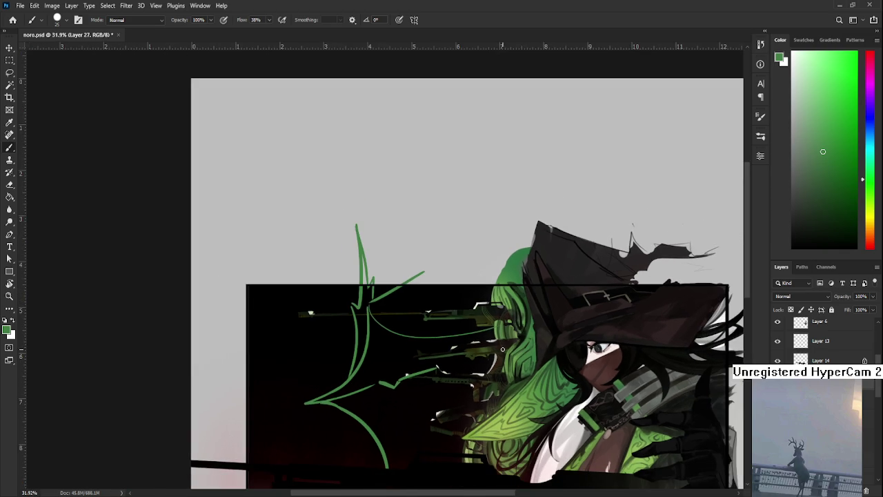
scroll(432, 405, up, 1)
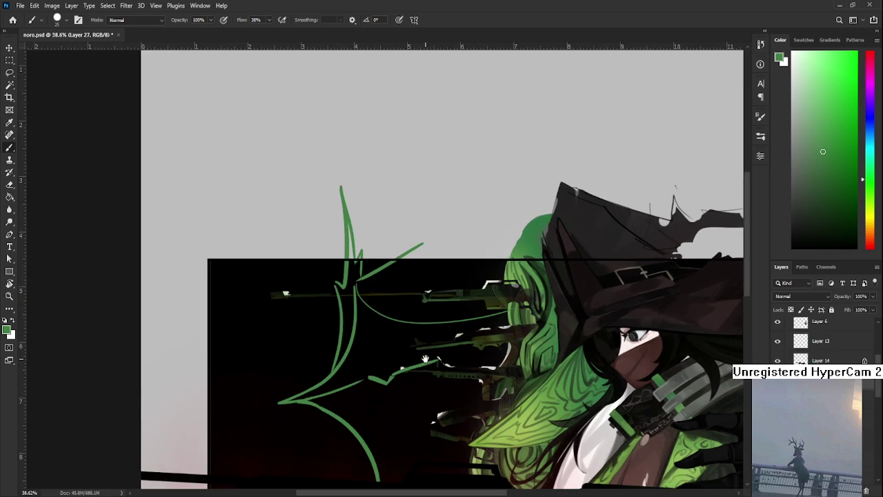
drag(425, 360, 397, 312)
Try a small V-shaped green stroke near the gesture lines, then undo it
key(e)
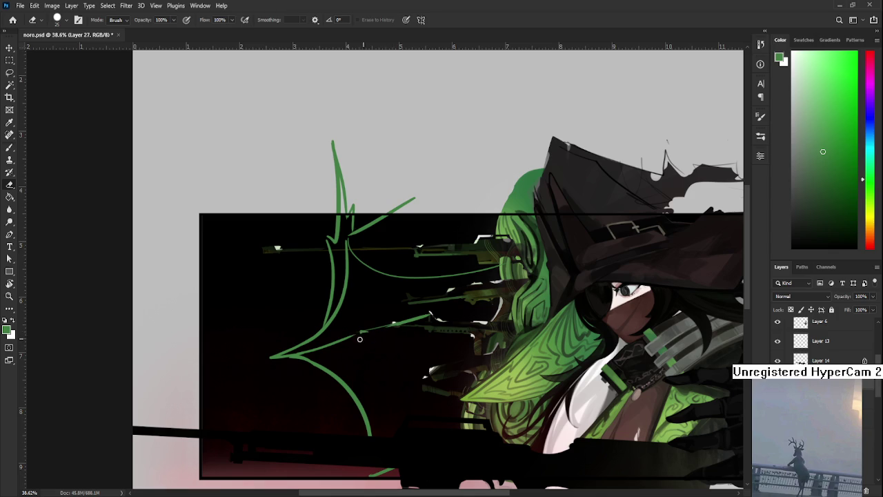
key(b)
drag(364, 332, 401, 324)
key(ctrl+z)
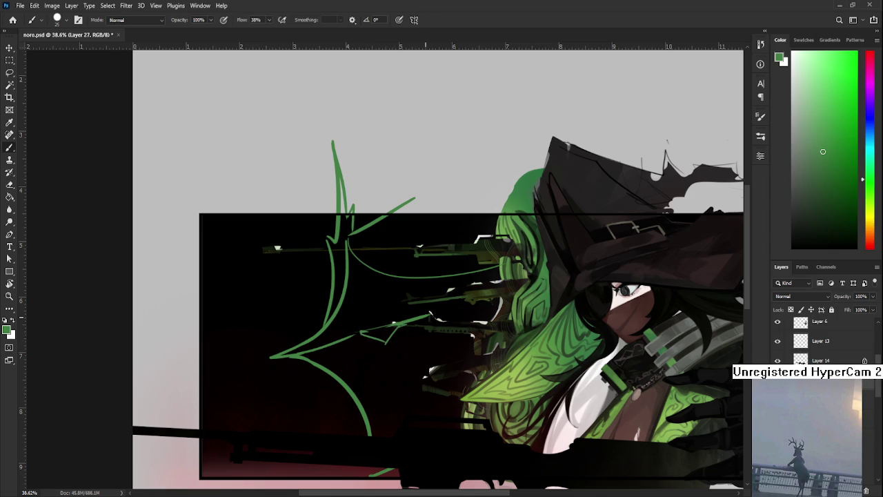
scroll(425, 343, down, 3)
scroll(425, 343, down, 2)
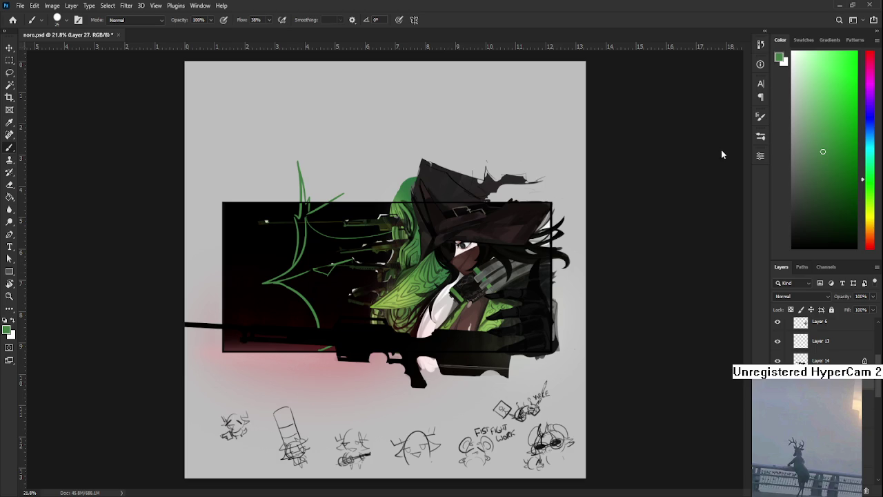
Reframe the view around the witch artwork and the green gesture lines
scroll(375, 312, up, 2)
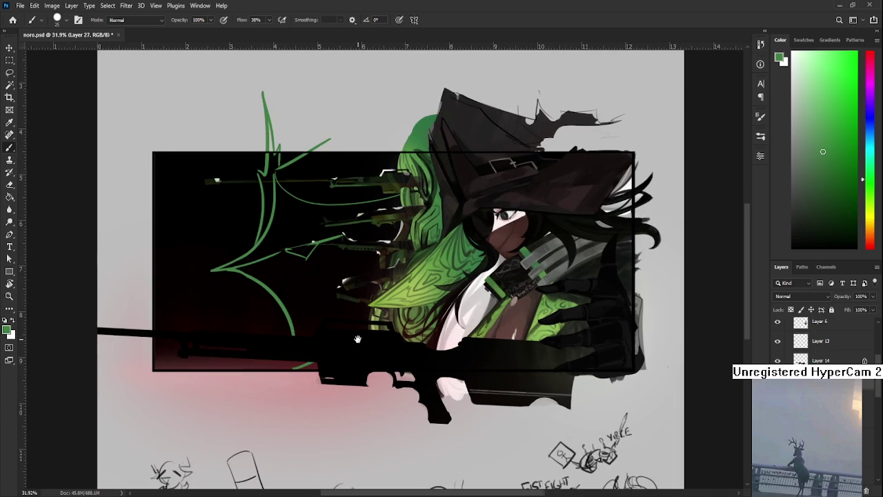
drag(357, 339, 365, 386)
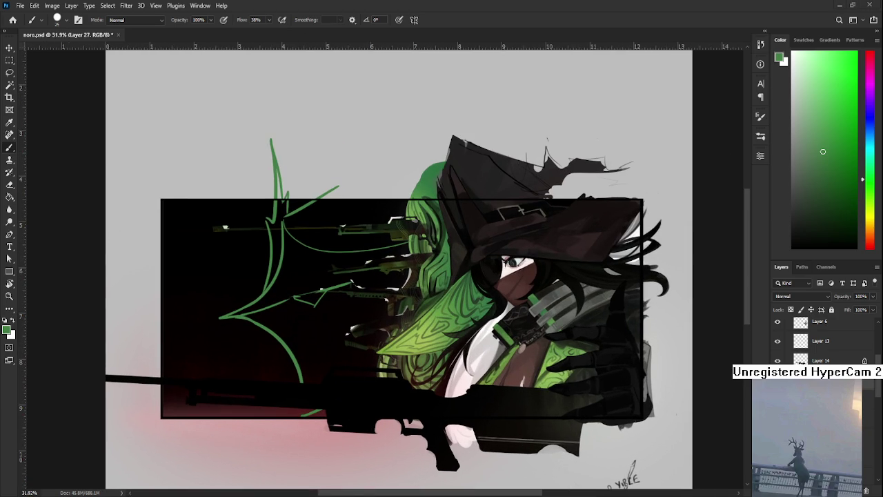
scroll(368, 232, down, 2)
scroll(368, 233, down, 1)
key(r)
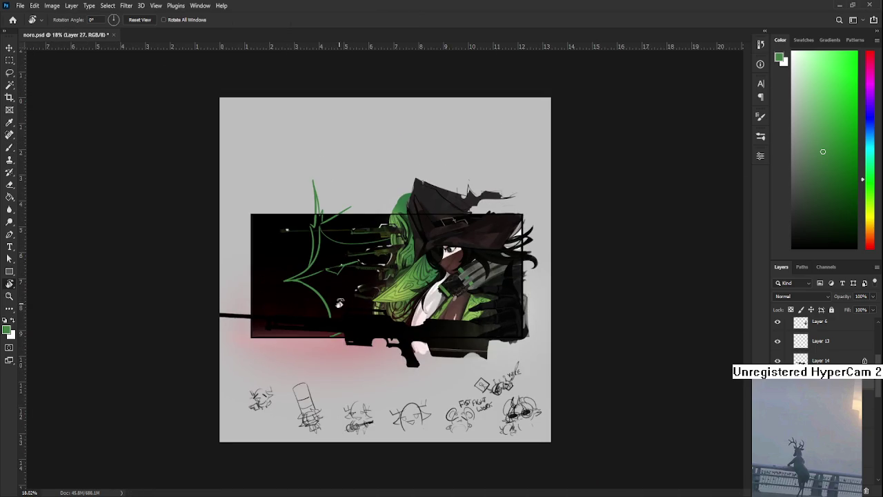
scroll(346, 373, up, 3)
Shift the green gesture lines slightly and stretch them so their right side rises
key(ctrl+t)
drag(353, 274, 358, 280)
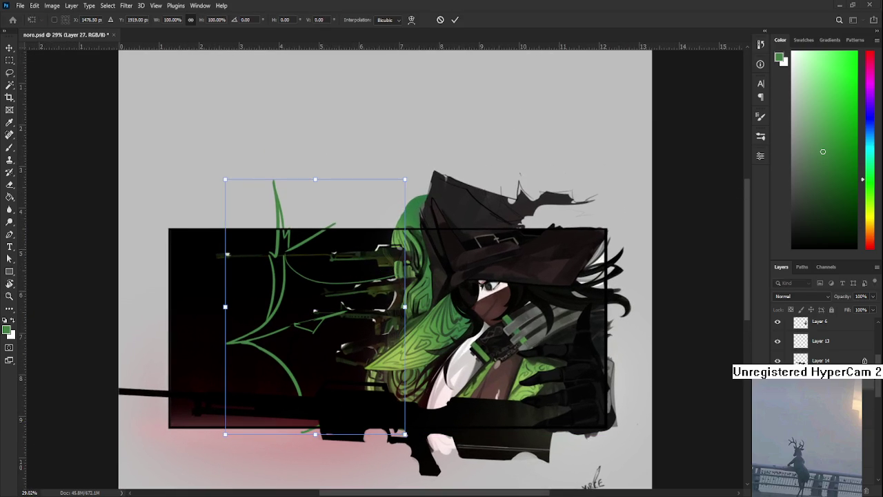
drag(404, 180, 406, 178)
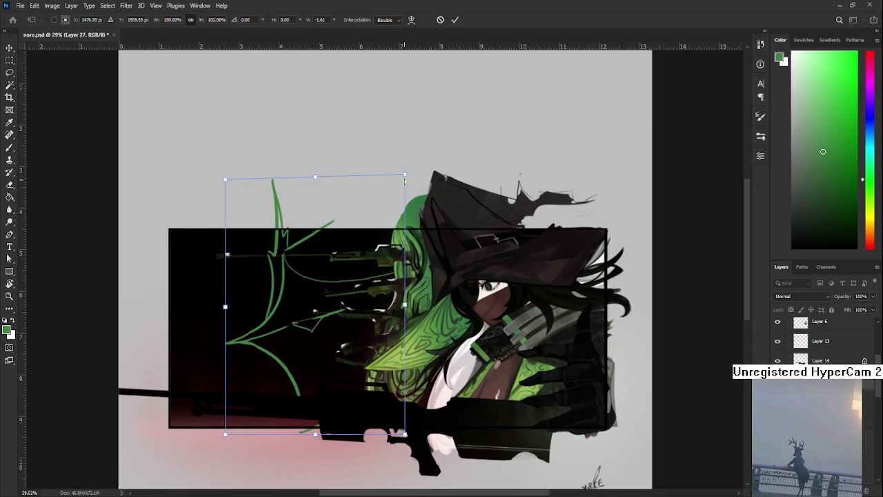
key(Return)
key(r)
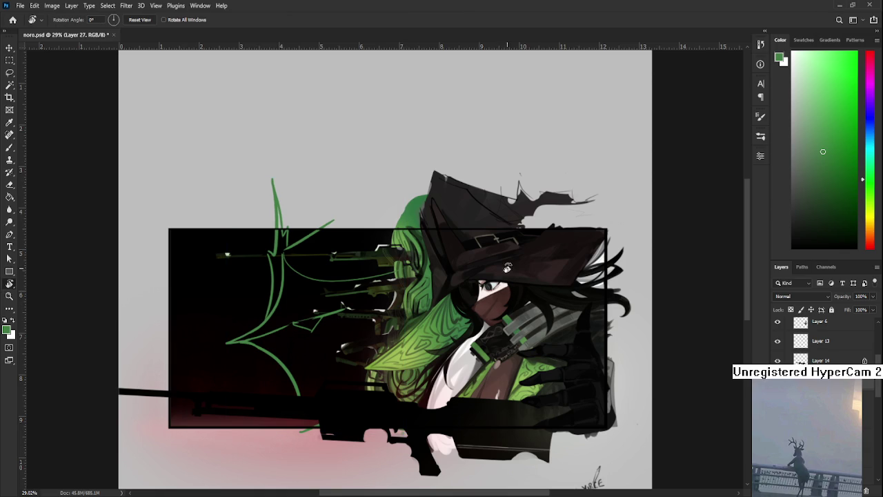
key(b)
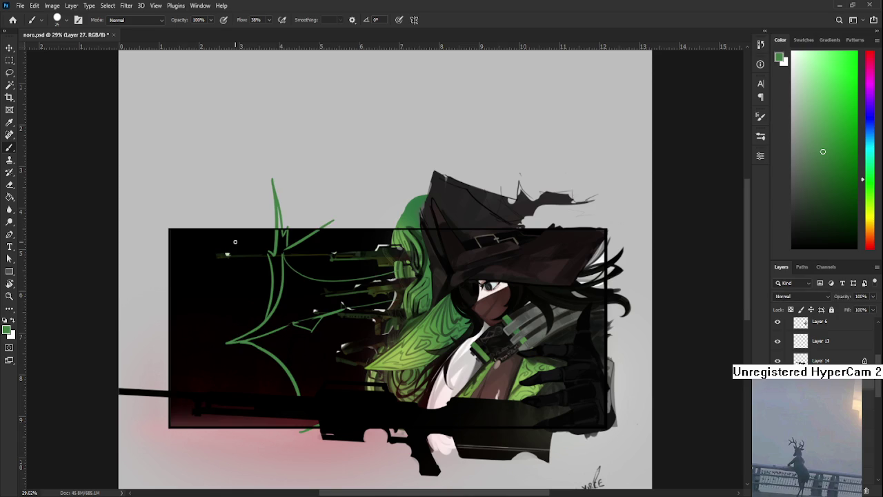
alt+scroll(235, 242, up, 1)
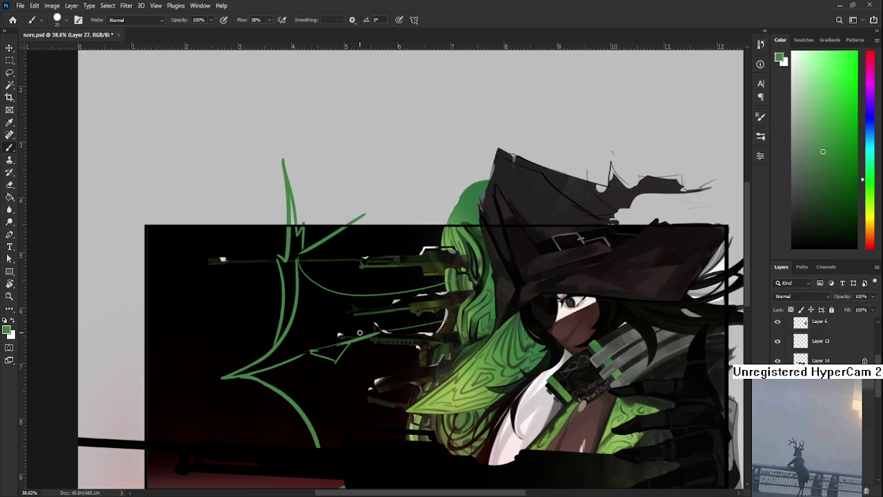
alt+scroll(359, 332, down, 1)
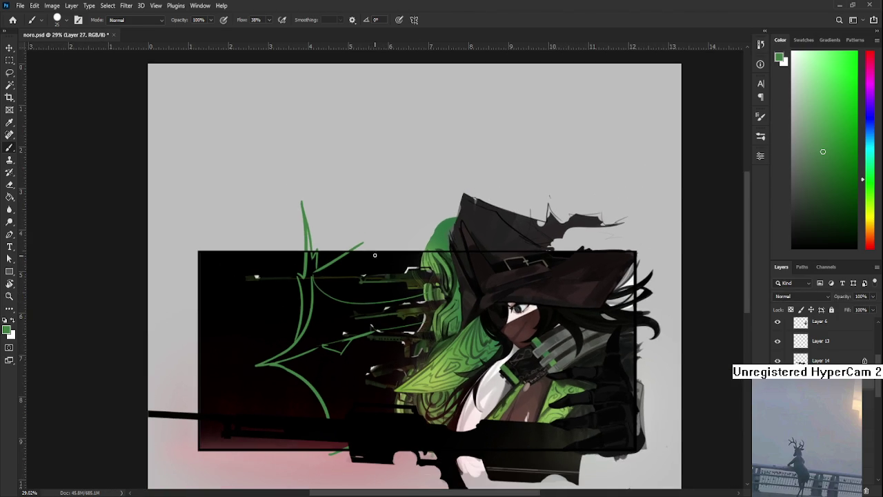
alt+scroll(334, 252, up, 1)
alt+scroll(324, 262, up, 1)
alt+scroll(314, 269, down, 1)
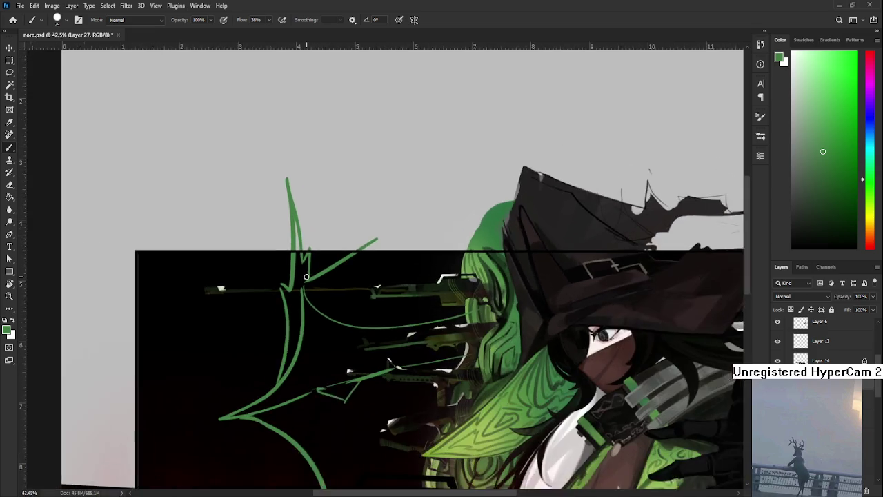
alt+scroll(306, 276, down, 1)
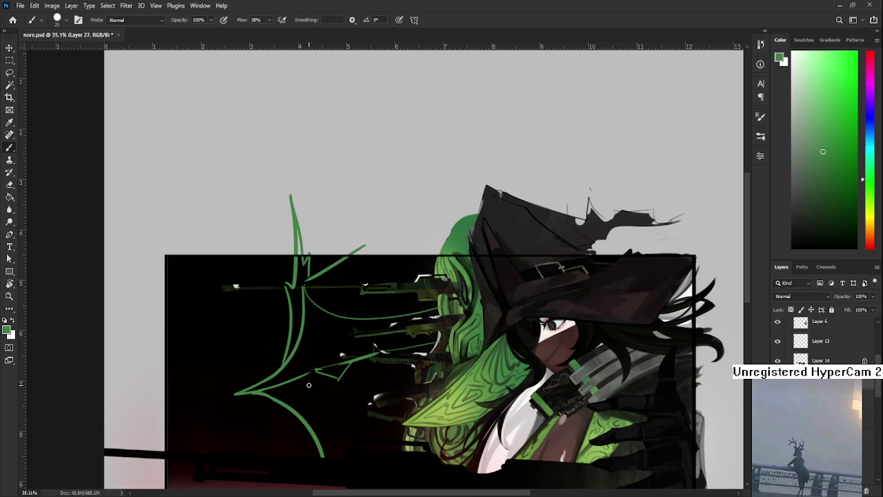
Enlarge the brush to size 45 for a bolder stroke
scroll(309, 384, down, 3)
scroll(309, 384, up, 2)
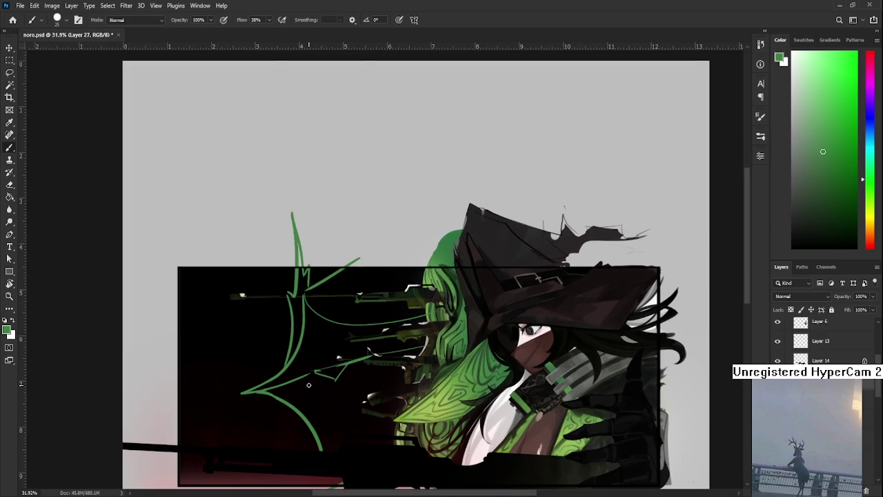
scroll(309, 384, up, 1)
scroll(317, 408, up, 1)
scroll(314, 386, up, 1)
scroll(310, 366, up, 1)
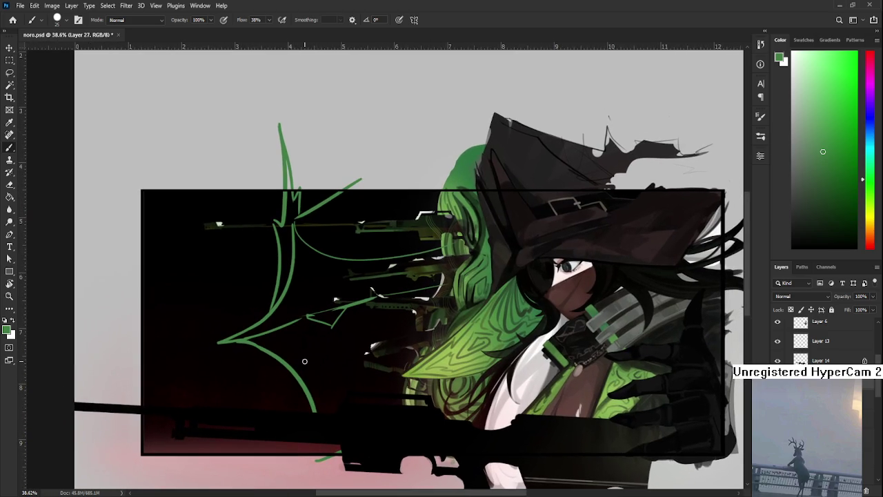
key(bracketright)
key(bracketright)
key(bracketright)
Repaint the lower green curve as a thick stroke running down toward the rifle
drag(249, 342, 276, 405)
key(ctrl+z)
drag(256, 351, 310, 419)
key(ctrl+z)
drag(249, 342, 310, 416)
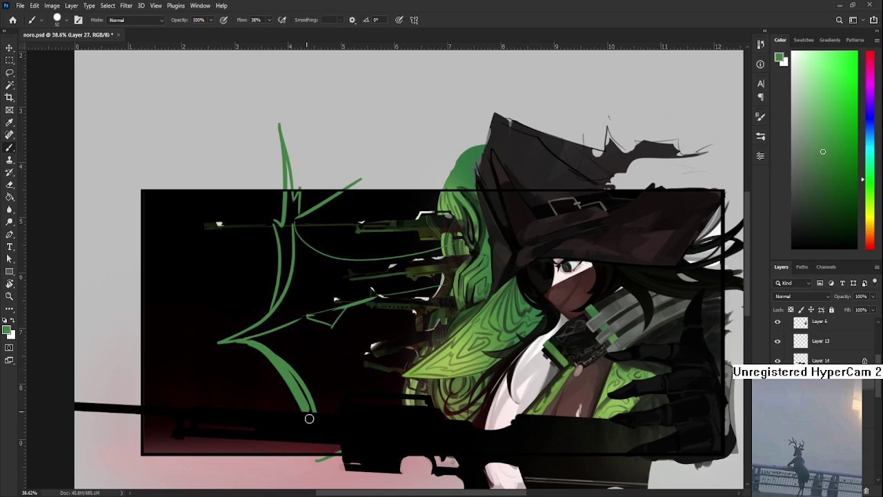
key(ctrl+z)
drag(248, 342, 293, 421)
drag(298, 381, 306, 405)
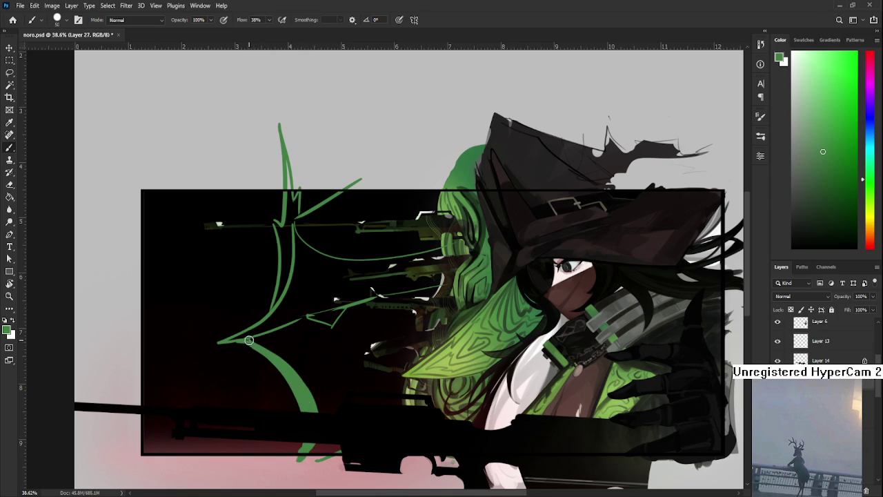
drag(249, 340, 286, 334)
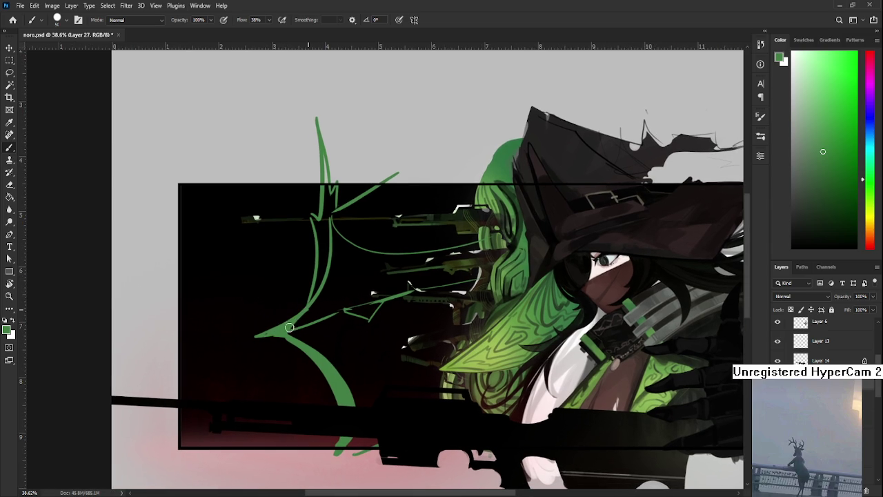
drag(313, 321, 281, 395)
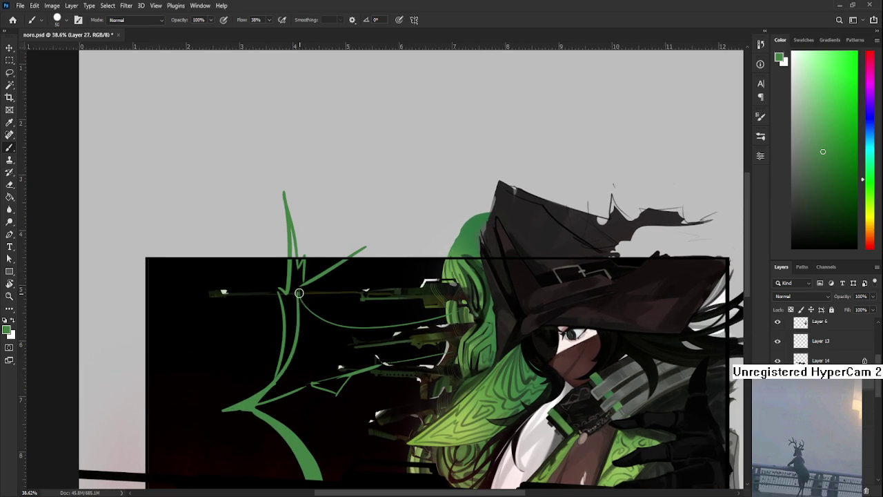
mouse_move(307, 283)
mouse_down()
mouse_move(300, 300)
mouse_move(363, 261)
mouse_up()
Trace the thin green line with a thick green stroke, retrying several shapes
key(e)
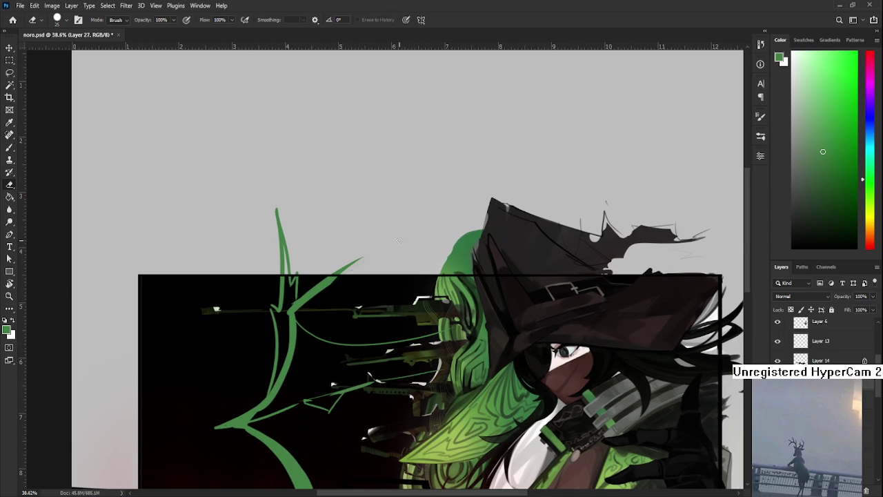
key(b)
mouse_move(373, 290)
mouse_down()
mouse_move(303, 302)
mouse_move(360, 414)
mouse_up()
key(ctrl+z)
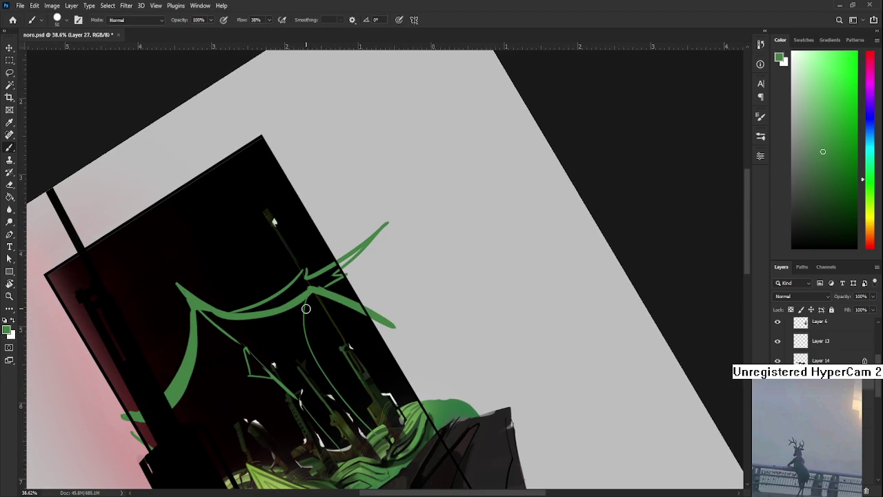
key(ctrl+z)
mouse_move(304, 293)
mouse_down()
mouse_move(355, 413)
mouse_move(384, 431)
mouse_up()
key(ctrl+z)
drag(305, 290, 384, 431)
key(ctrl+z)
drag(305, 291, 372, 417)
key(ctrl+z)
Compare stroke versions with undo/redo, keep the final thick trace, and rotate the canvas shallower
key(ctrl+shift+z)
key(ctrl+z)
key(ctrl+shift+z)
key(ctrl+z)
key(ctrl+shift+z)
key(ctrl+z)
drag(305, 290, 376, 433)
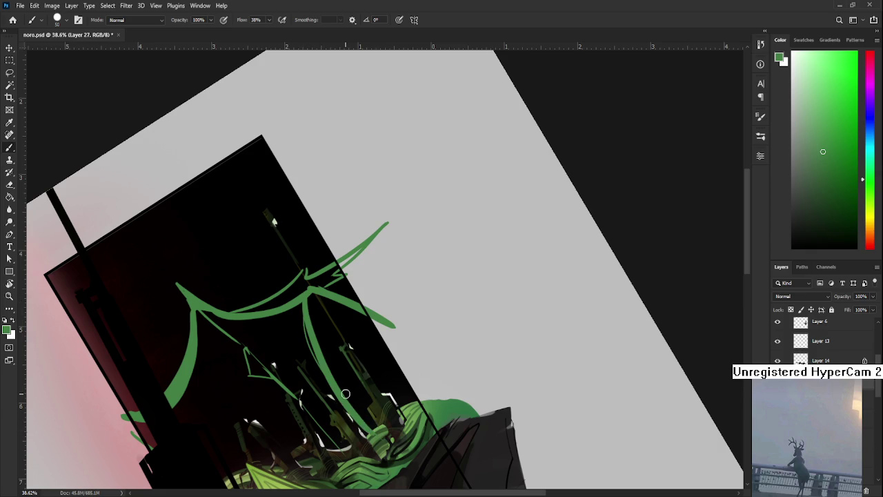
key(r)
drag(331, 403, 331, 370)
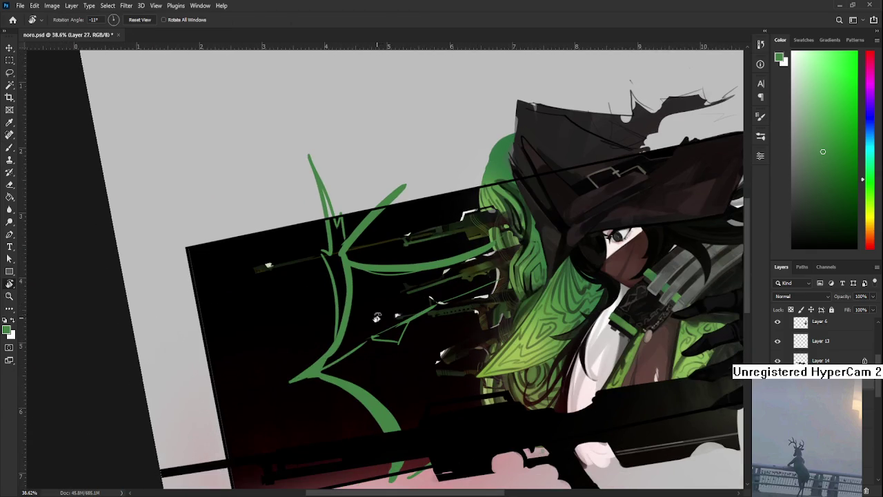
Erase the stray green bit among the rifles and rotate the view back to level
key(b)
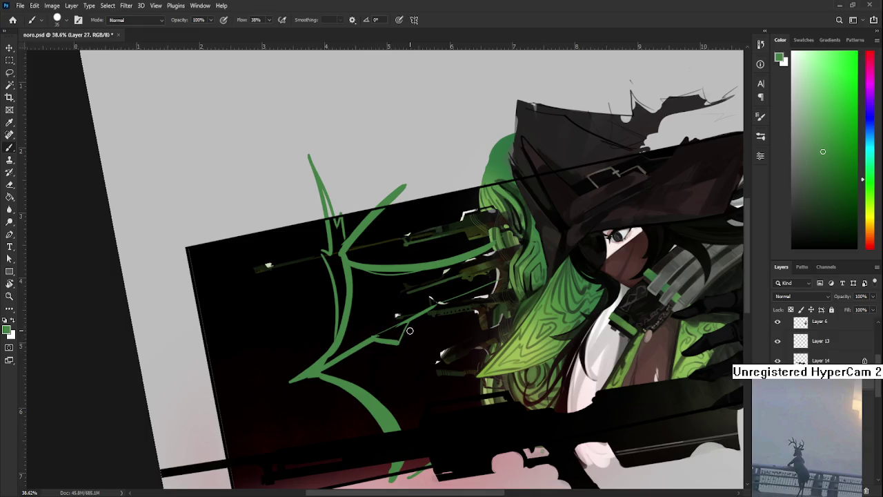
key(e)
mouse_move(394, 354)
mouse_down()
mouse_move(408, 330)
mouse_move(395, 345)
mouse_move(372, 344)
mouse_move(387, 326)
mouse_up()
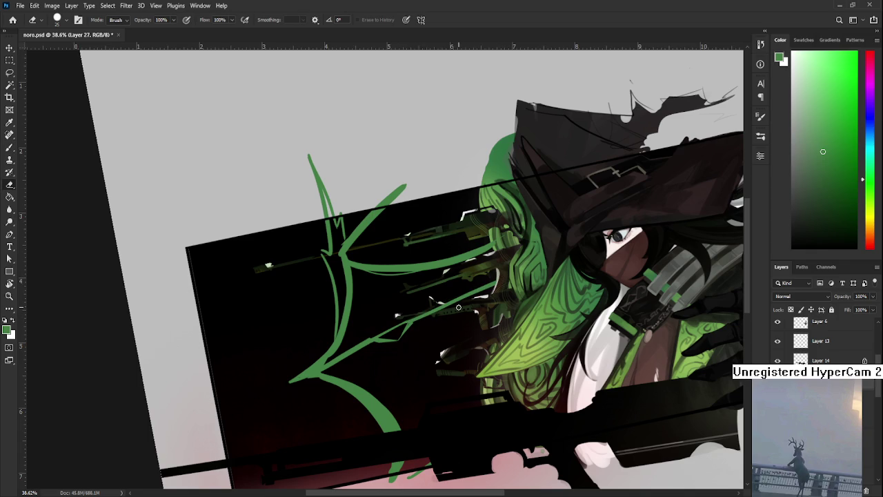
drag(457, 315, 429, 321)
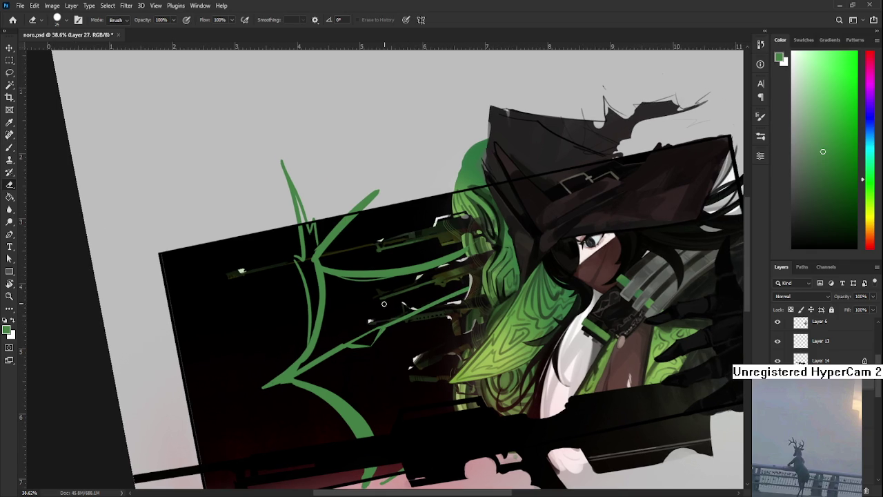
drag(400, 292, 471, 271)
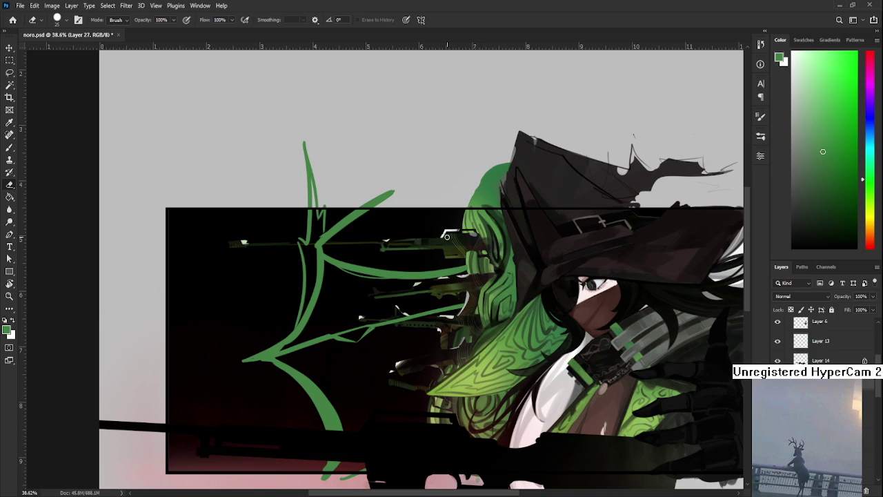
Draw a thin curved green line down the hair's left edge
scroll(446, 255, down, 2)
mouse_move(450, 254)
mouse_down()
mouse_move(406, 324)
mouse_move(369, 410)
mouse_up()
key(b)
key(ctrl+z)
drag(379, 320, 369, 410)
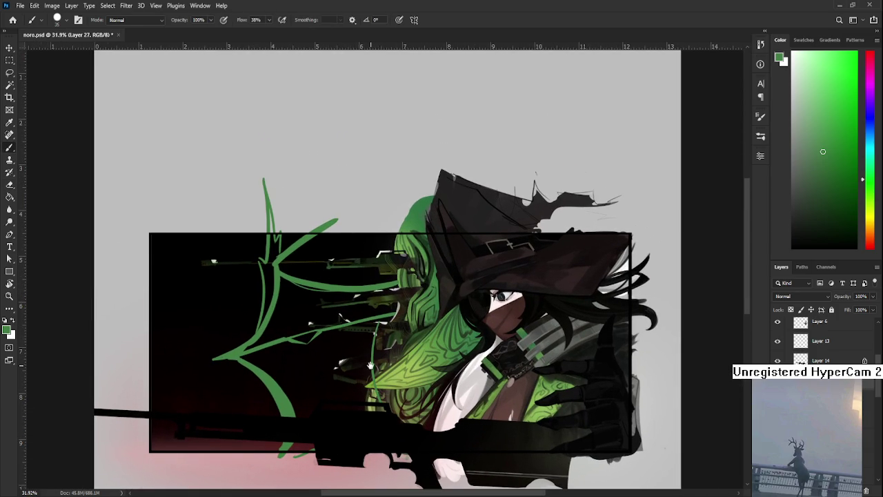
Switch to a softer round brush and sample yellow-green tones from the hair
drag(371, 365, 389, 381)
scroll(373, 221, down, 5)
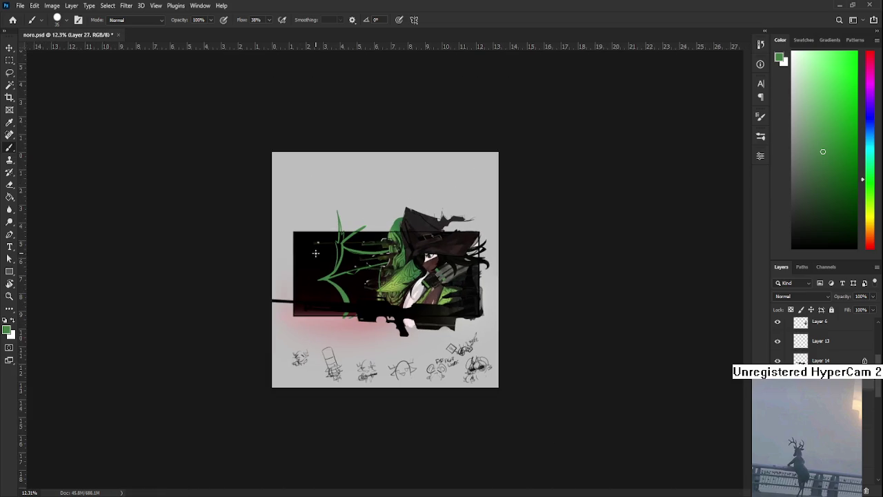
key(r)
scroll(372, 297, up, 5)
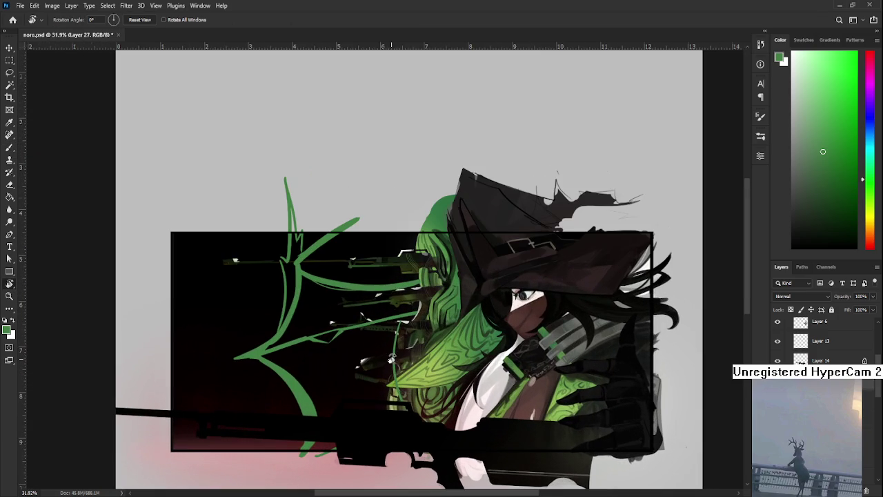
key(b)
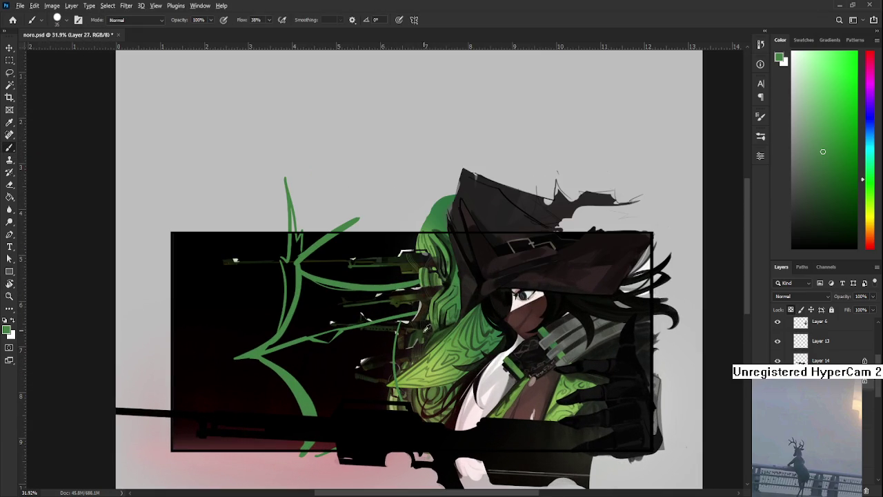
alt+click(426, 364)
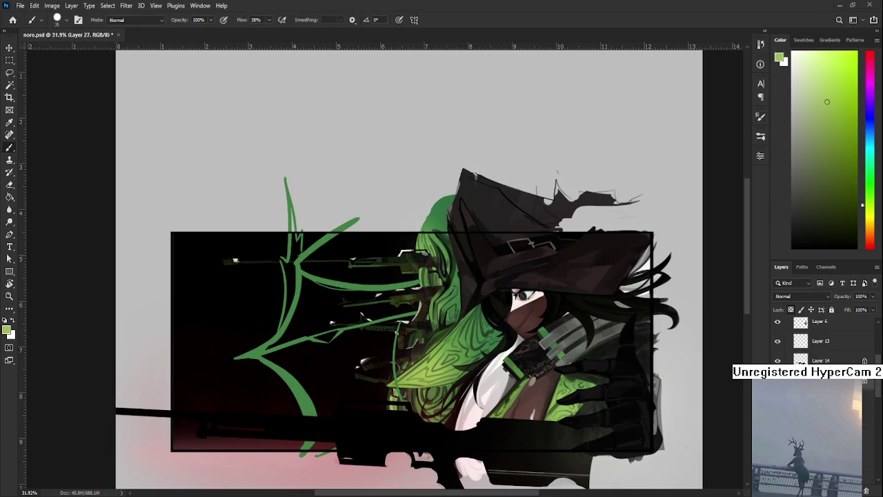
key(period)
alt+click(412, 365)
Enlarge the brush, sample the stroke's lighter green and repaint the lower branch stroke
key(bracketright)
key(bracketright)
key(bracketright)
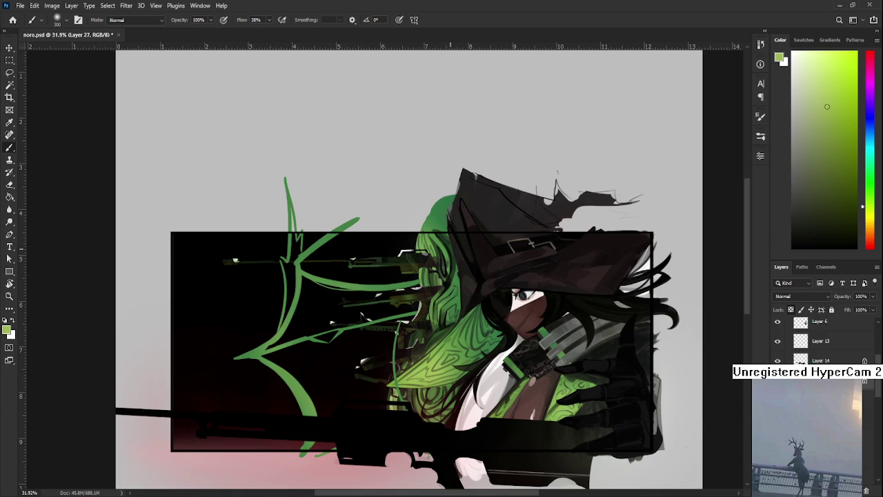
alt+click(437, 232)
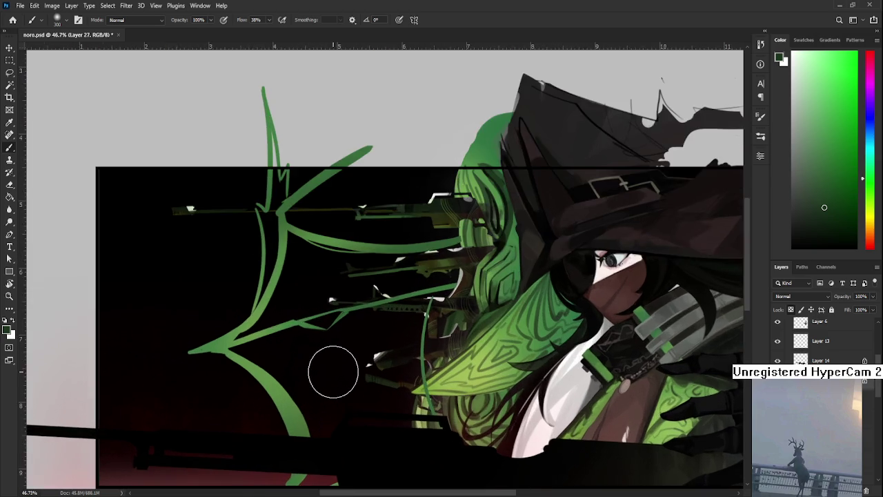
alt+scroll(331, 369, up, 4)
drag(331, 369, 364, 393)
alt+click(292, 332)
drag(224, 369, 297, 349)
Zoom in and out to check the repainted stroke, then free-transform the gesture strokes
scroll(233, 409, down, 5)
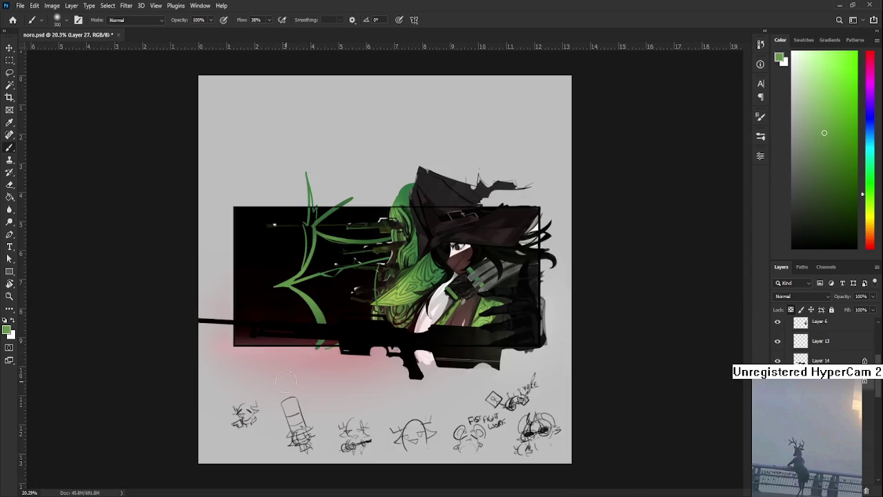
scroll(329, 343, up, 2)
scroll(336, 340, up, 1)
scroll(358, 414, down, 1)
scroll(361, 408, down, 2)
scroll(335, 303, up, 3)
scroll(335, 296, up, 3)
key(ctrl+t)
Nudge the green gesture strokes slightly right and confirm the move
key(shift+Right)
key(shift+Right)
key(shift+Right)
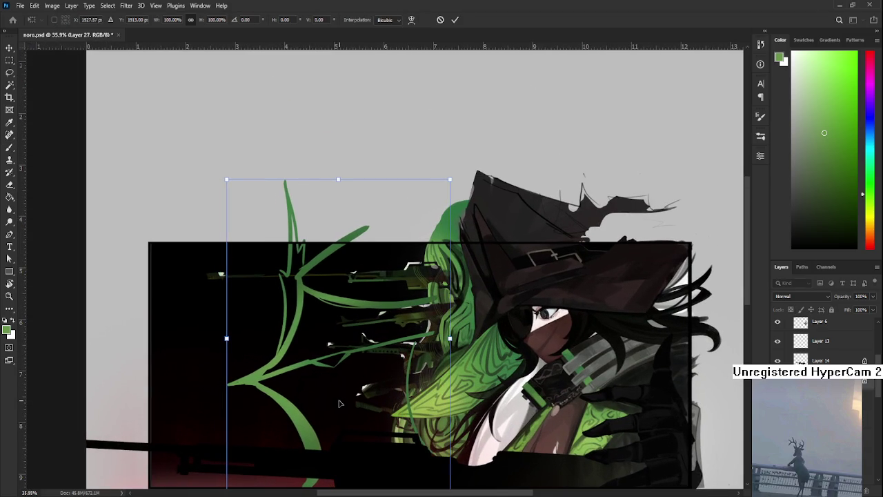
key(Return)
scroll(338, 398, down, 2)
scroll(338, 395, down, 2)
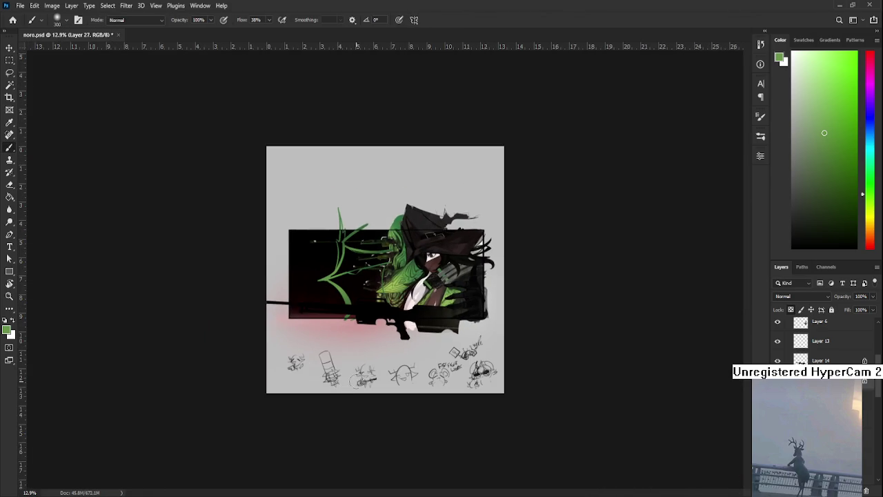
Reset colours to default black and white and shrink the brush to a small size
scroll(414, 311, up, 2)
scroll(376, 407, up, 1)
scroll(372, 421, up, 1)
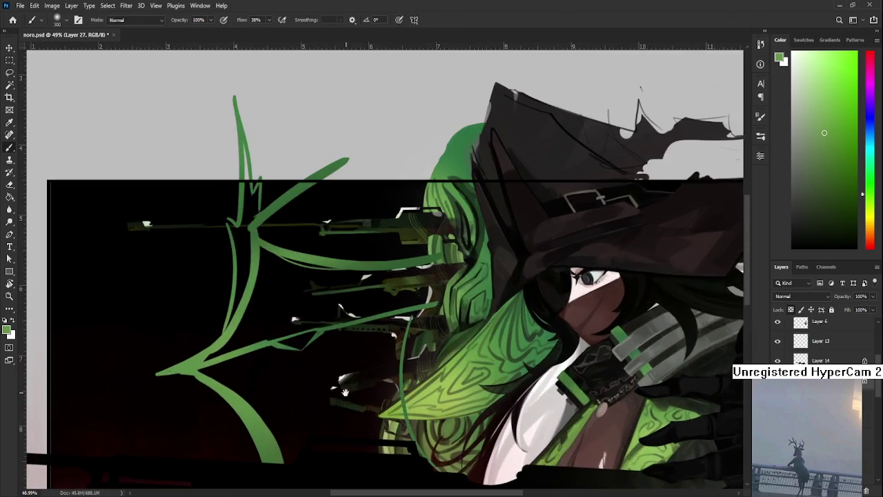
scroll(375, 414, up, 1)
key(d)
key(bracketleft)
key(bracketleft)
key(bracketleft)
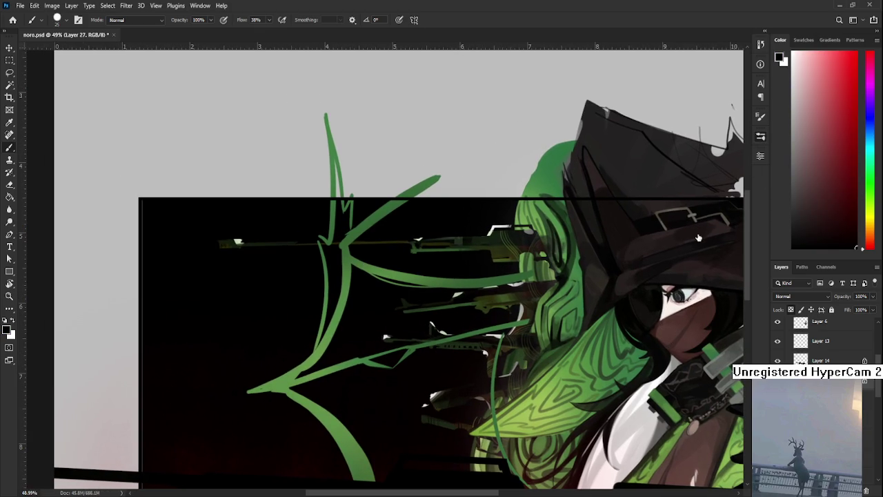
Sample the muted green from the hair and gesture stroke as the refining colour
key(x)
key(x)
scroll(623, 333, up, 1)
alt+click(623, 339)
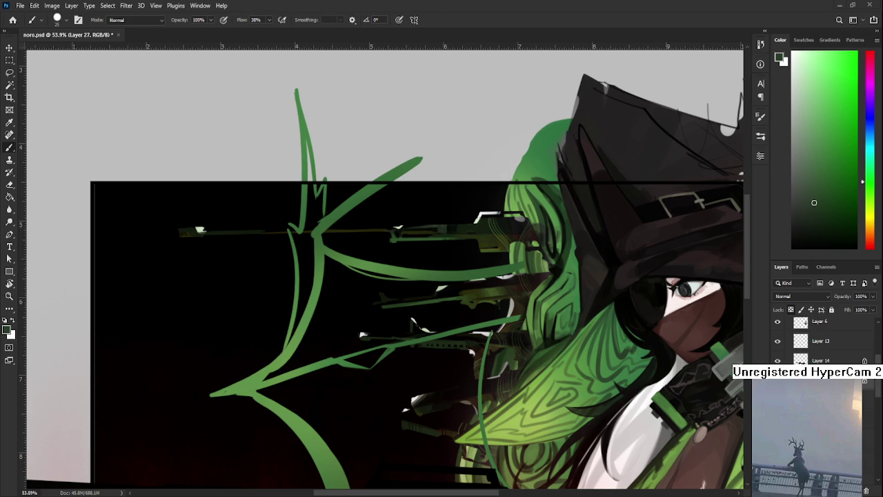
drag(386, 269, 366, 314)
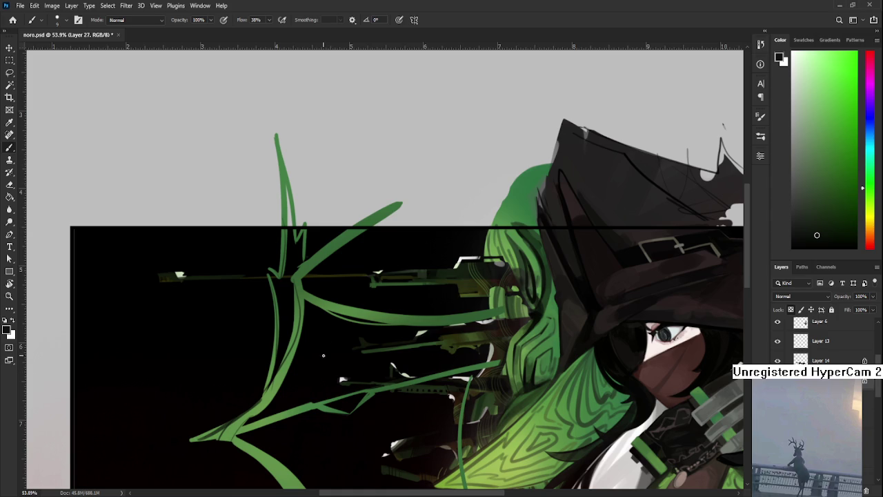
alt+click(278, 379)
scroll(330, 192, down, 5)
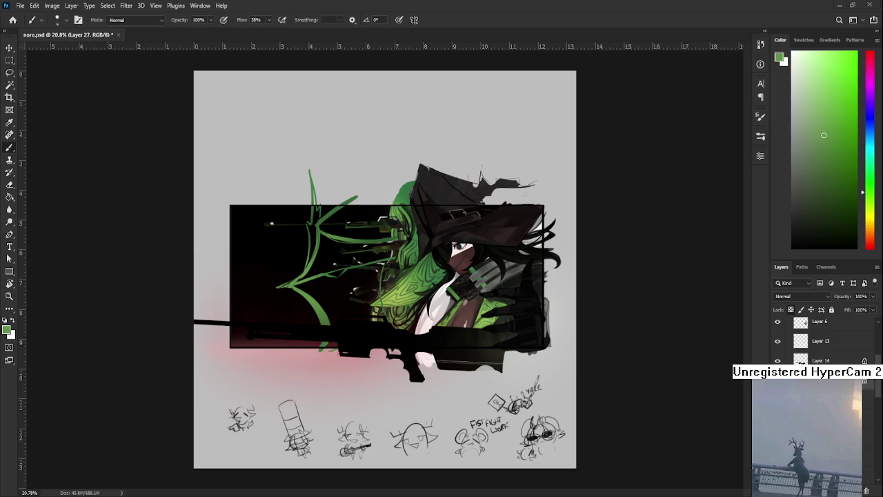
Zoom in on the dark panel and set the foreground colour to black
scroll(345, 308, up, 3)
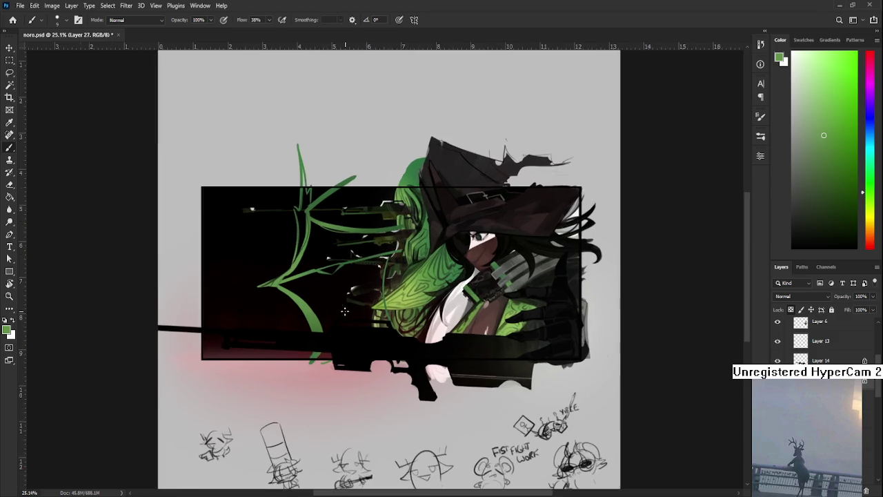
drag(300, 324, 309, 392)
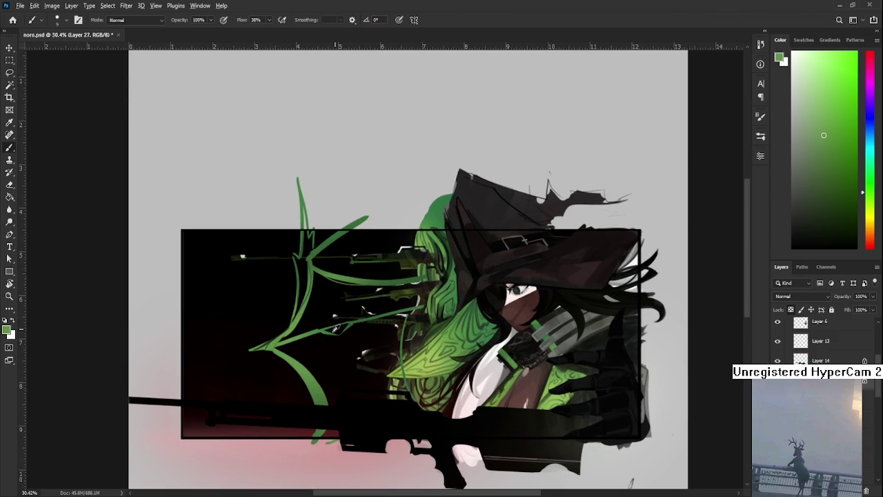
alt+click(318, 290)
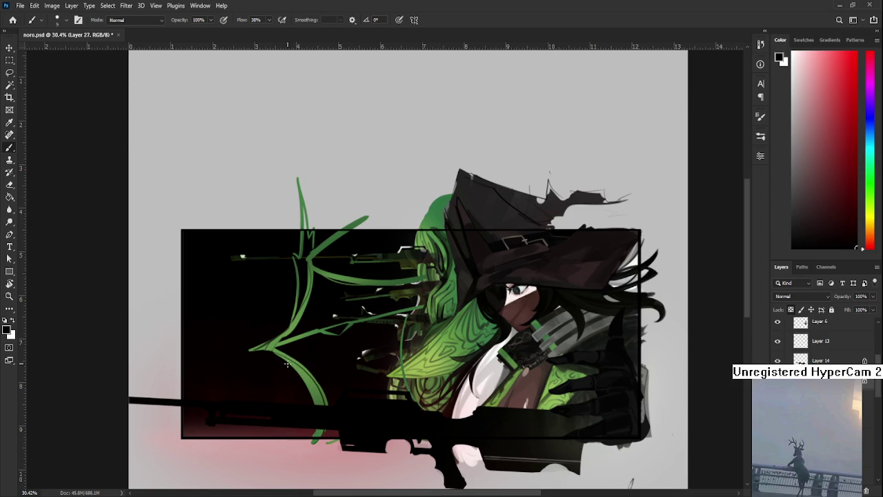
scroll(296, 374, down, 1)
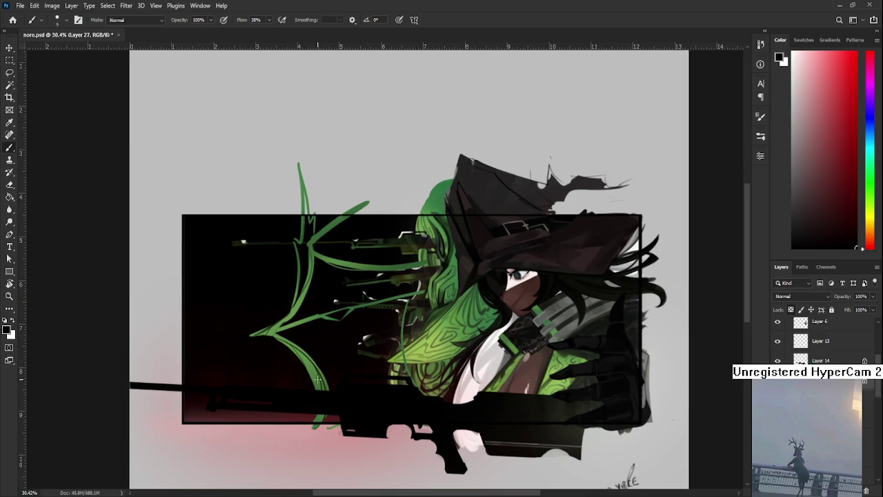
scroll(322, 374, up, 2)
drag(325, 372, 344, 353)
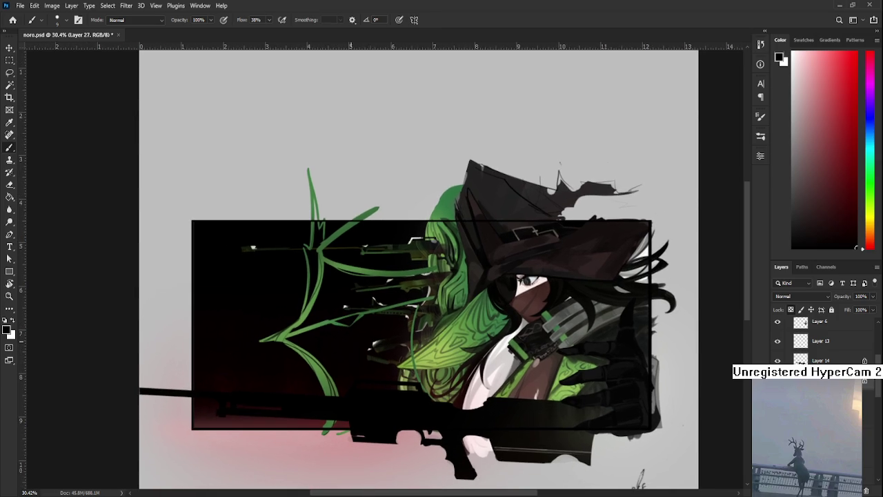
scroll(349, 328, up, 2)
scroll(323, 287, up, 2)
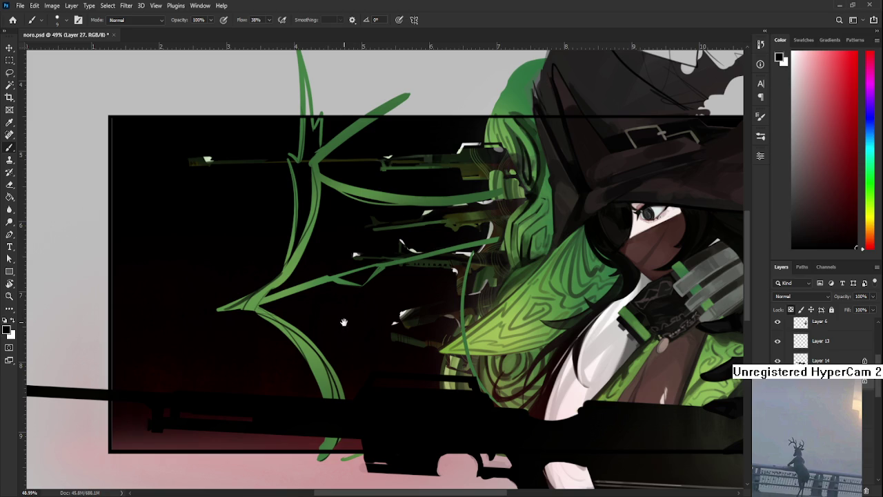
drag(285, 285, 330, 311)
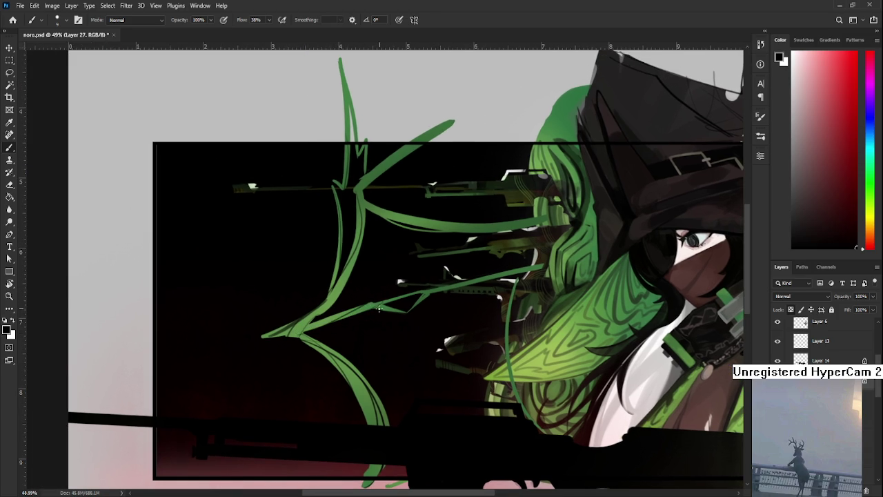
drag(465, 284, 444, 298)
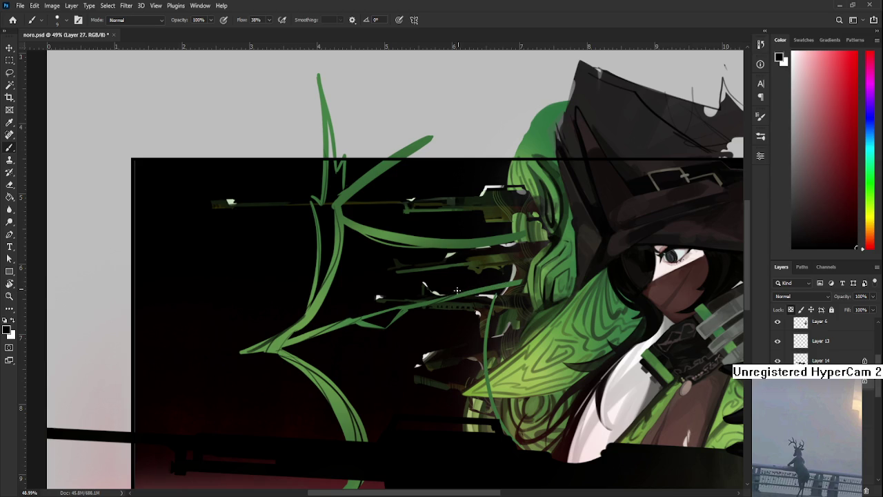
drag(472, 280, 472, 301)
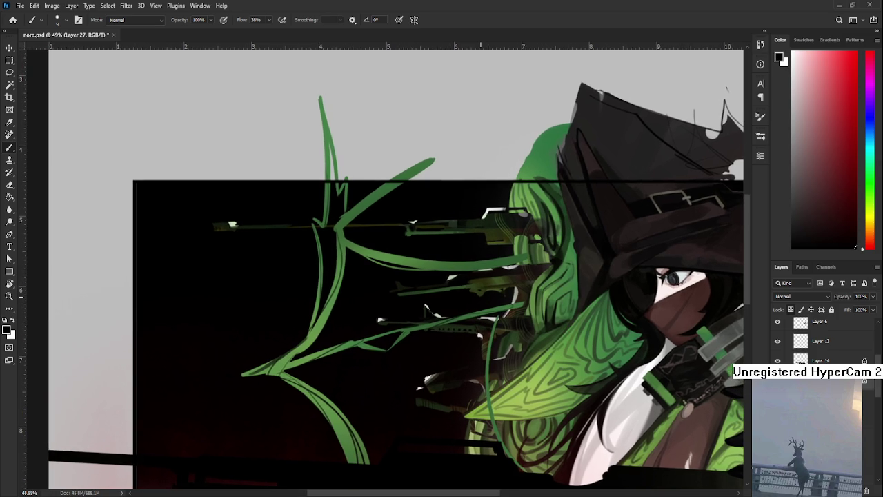
scroll(472, 302, down, 1)
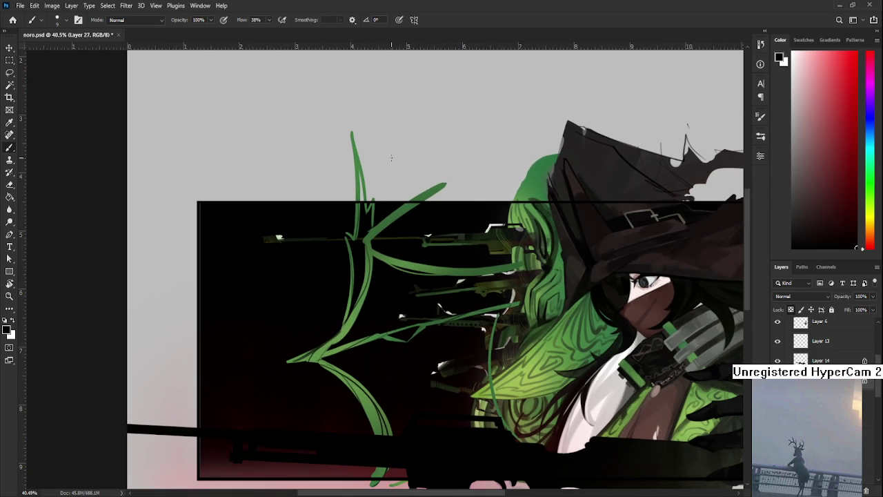
scroll(393, 176, up, 1)
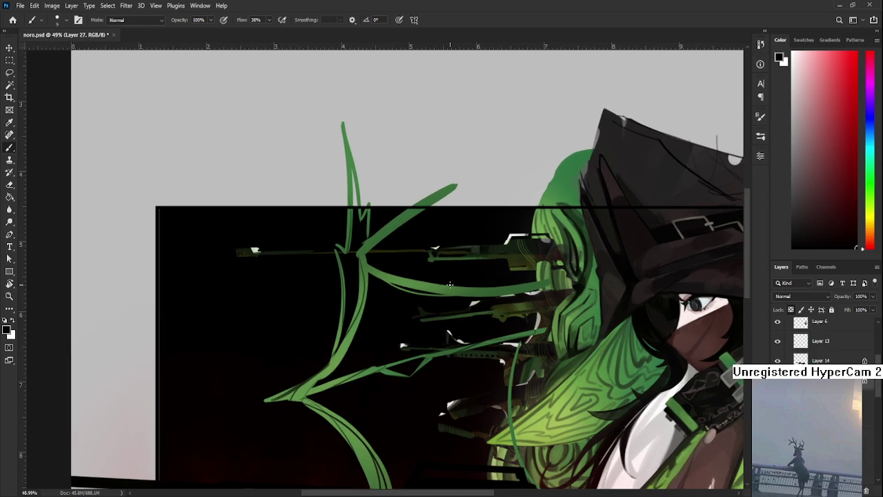
scroll(449, 285, down, 1)
scroll(449, 284, up, 2)
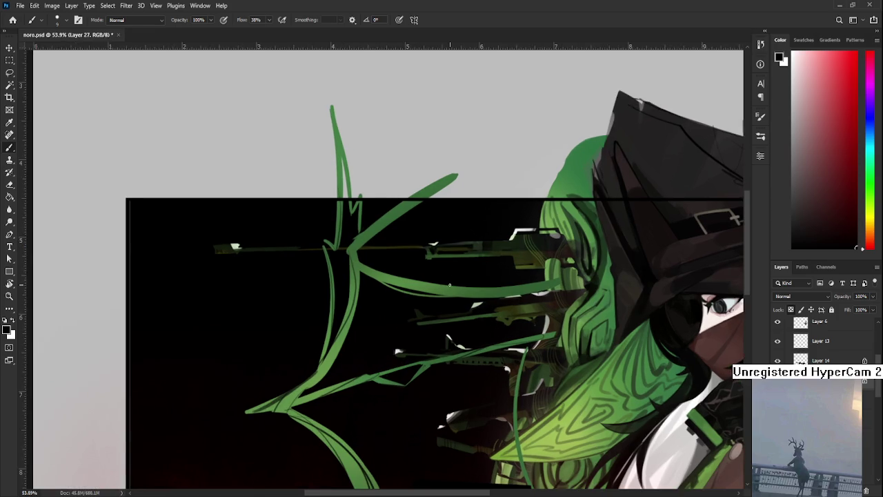
scroll(449, 284, down, 2)
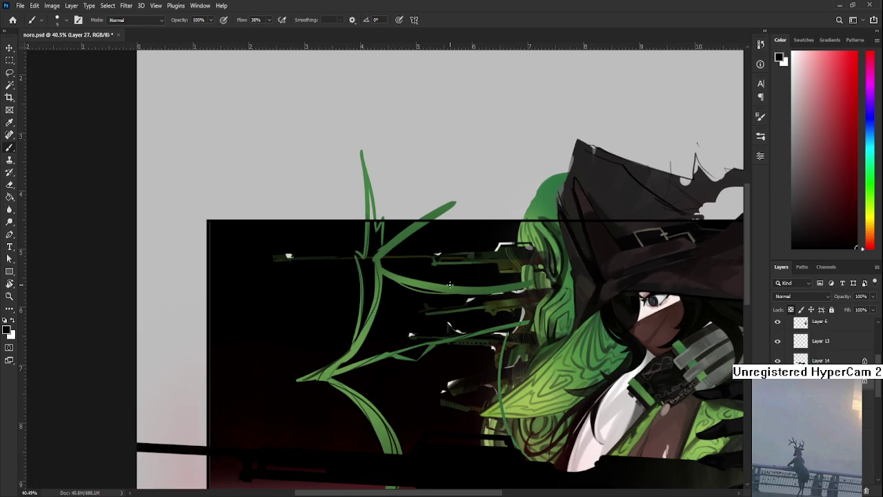
scroll(449, 285, down, 1)
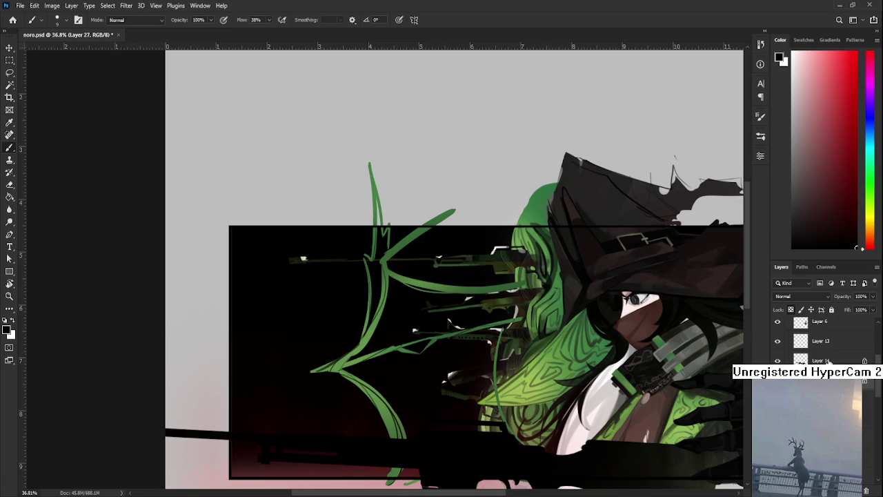
scroll(359, 218, up, 3)
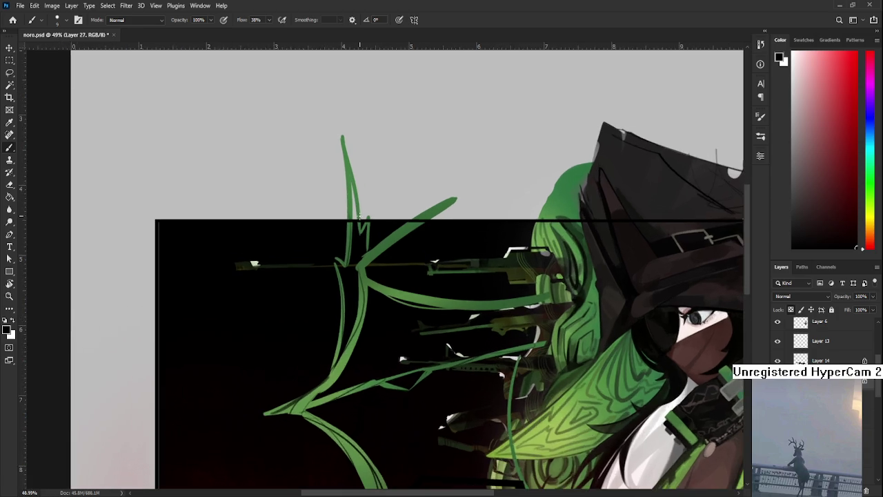
scroll(359, 218, down, 2)
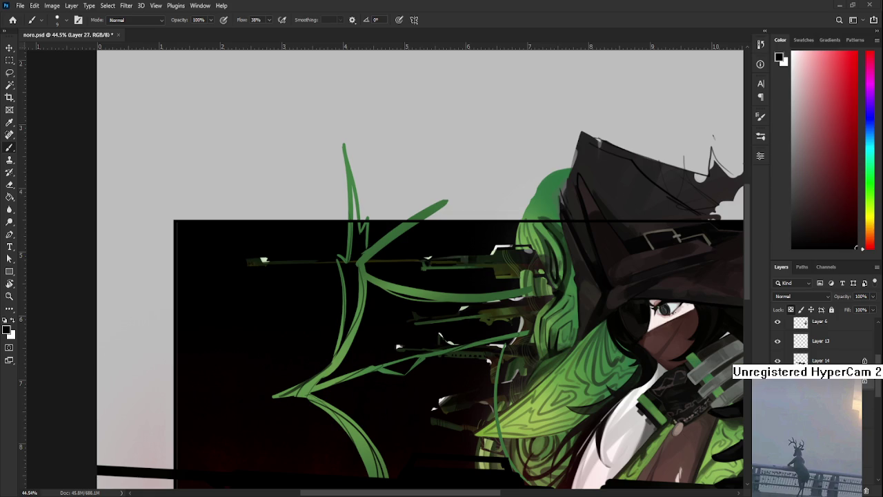
scroll(821, 342, down, 1)
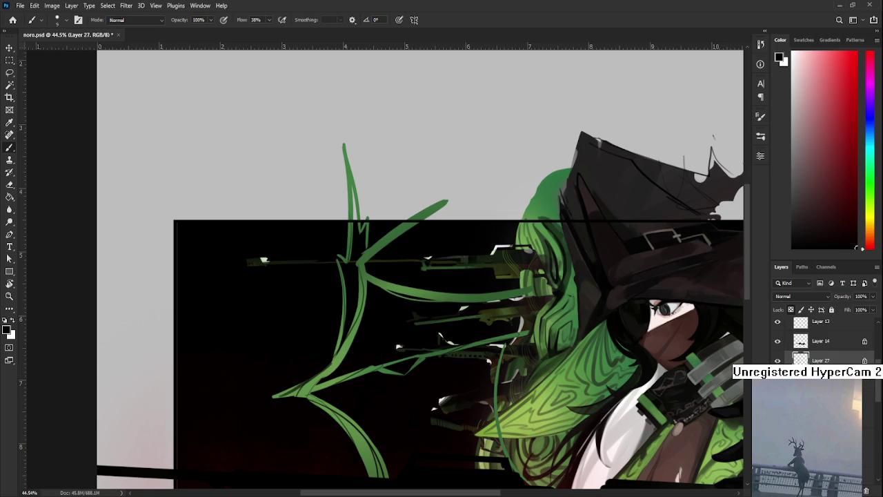
Frame the rifles and vines, then paint a dark stroke onto the black panel
scroll(828, 344, down, 1)
scroll(828, 345, down, 2)
scroll(827, 344, down, 1)
scroll(828, 345, down, 2)
scroll(820, 342, down, 2)
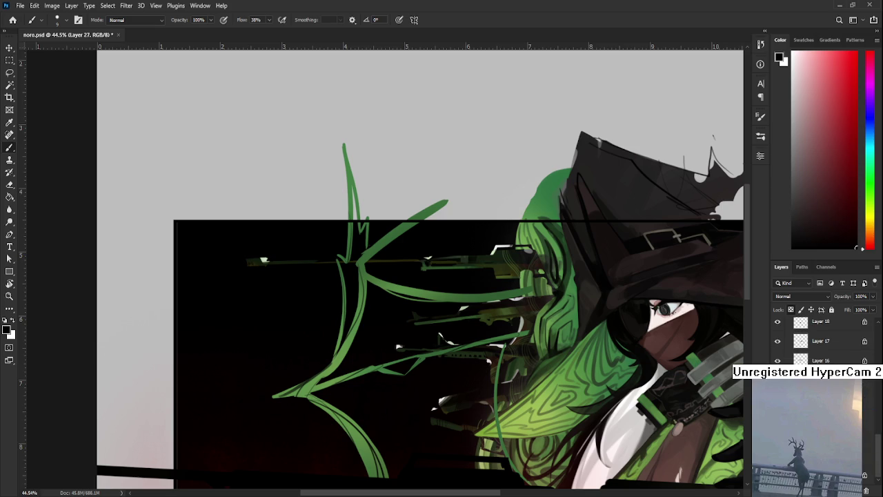
scroll(821, 342, down, 1)
scroll(487, 359, down, 2)
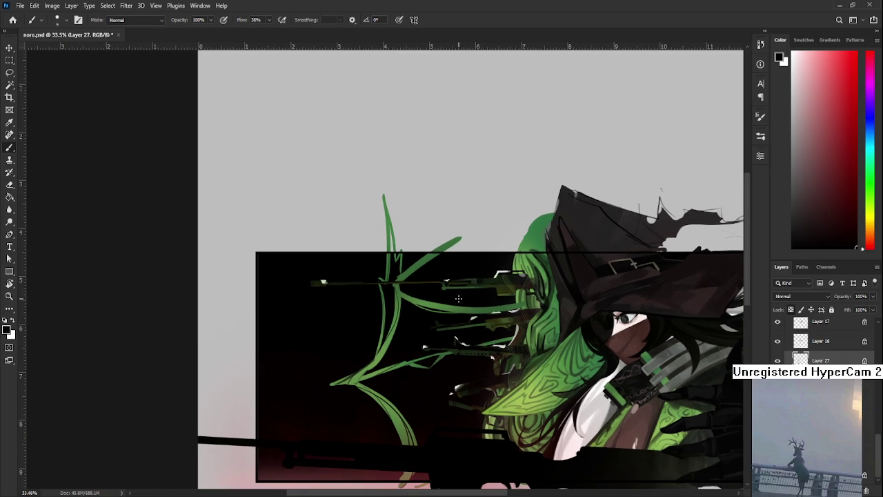
scroll(458, 298, up, 2)
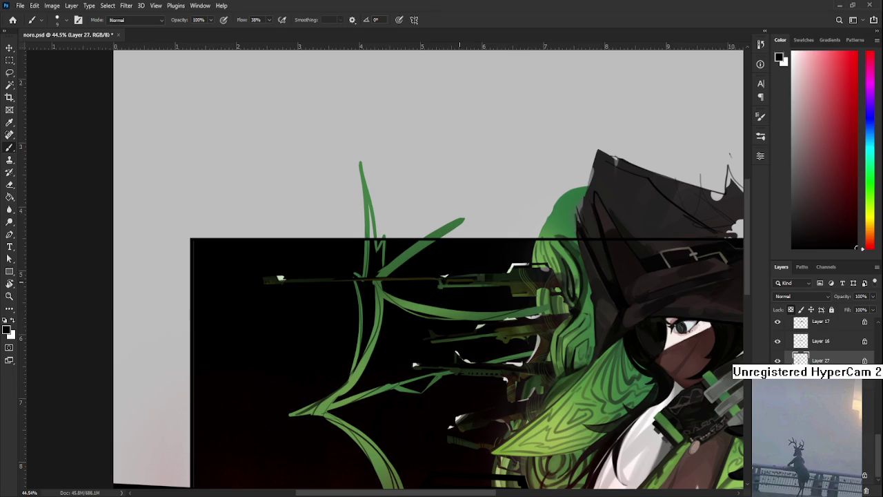
drag(460, 276, 454, 312)
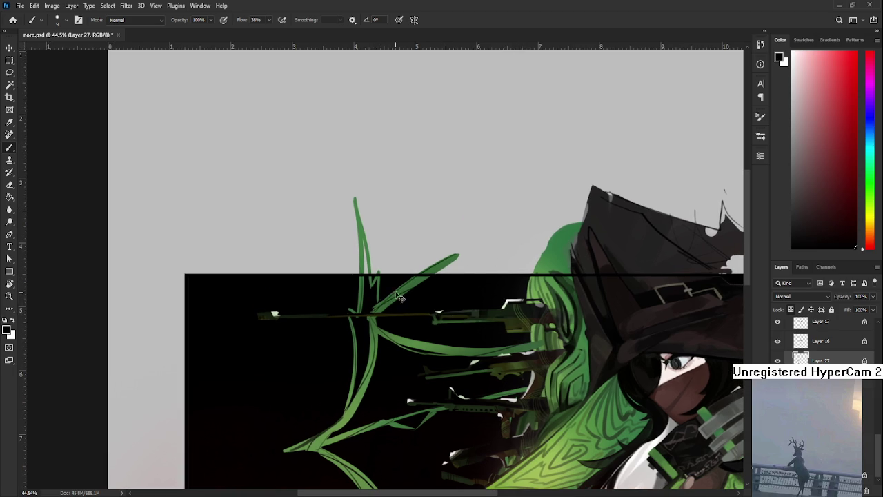
drag(407, 342, 392, 314)
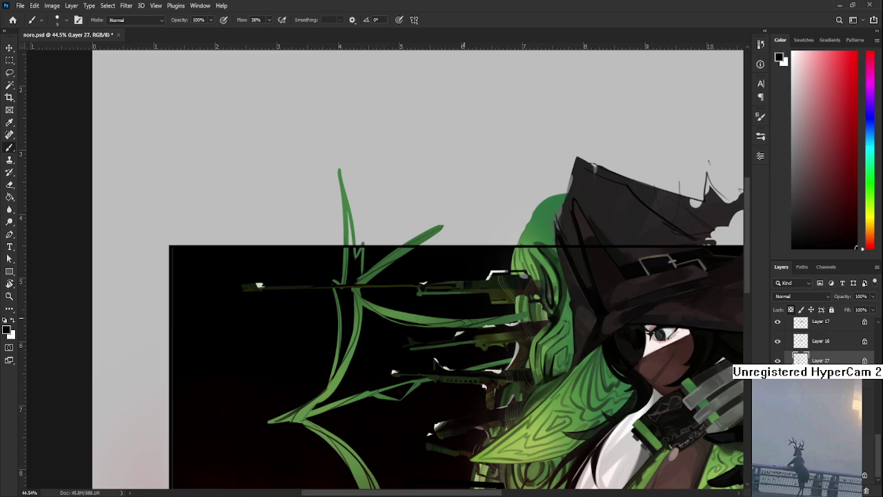
drag(458, 333, 446, 285)
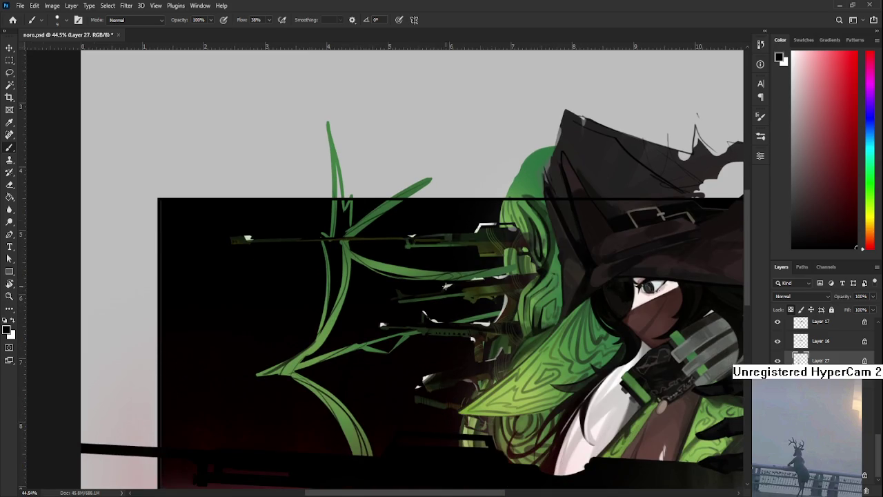
scroll(447, 286, down, 1)
scroll(445, 304, down, 1)
scroll(440, 322, up, 3)
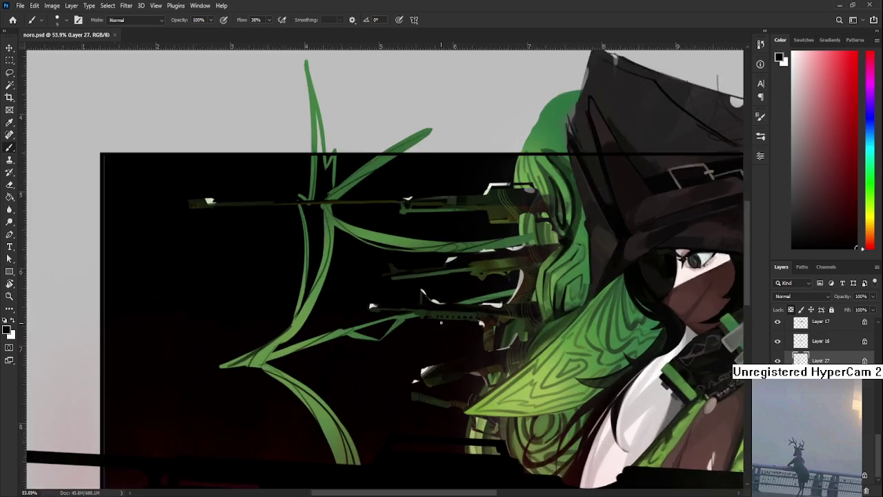
scroll(440, 322, up, 1)
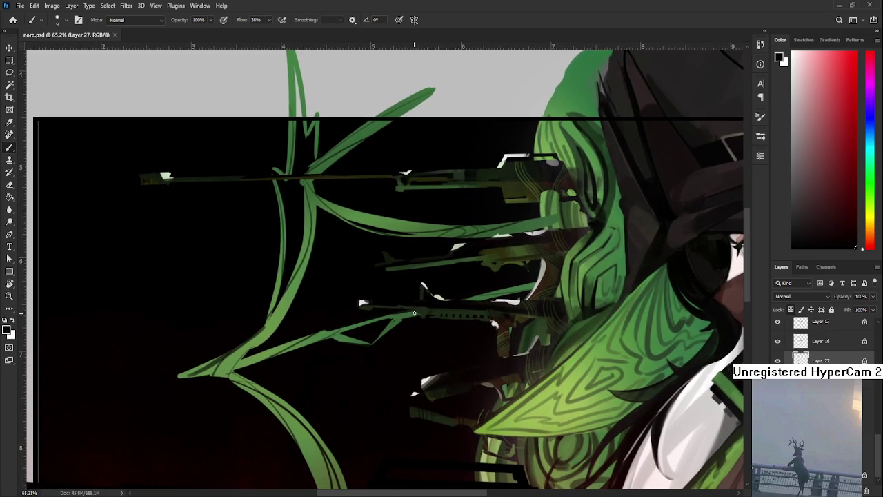
drag(404, 317, 396, 328)
Sample the vine's green with a larger brush and fill the dark gap below the vine
scroll(472, 297, left, 2)
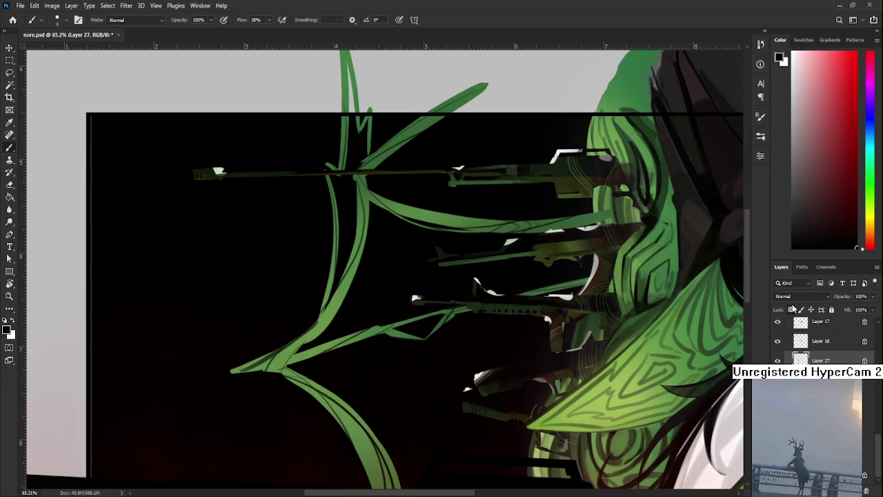
alt+click(403, 330)
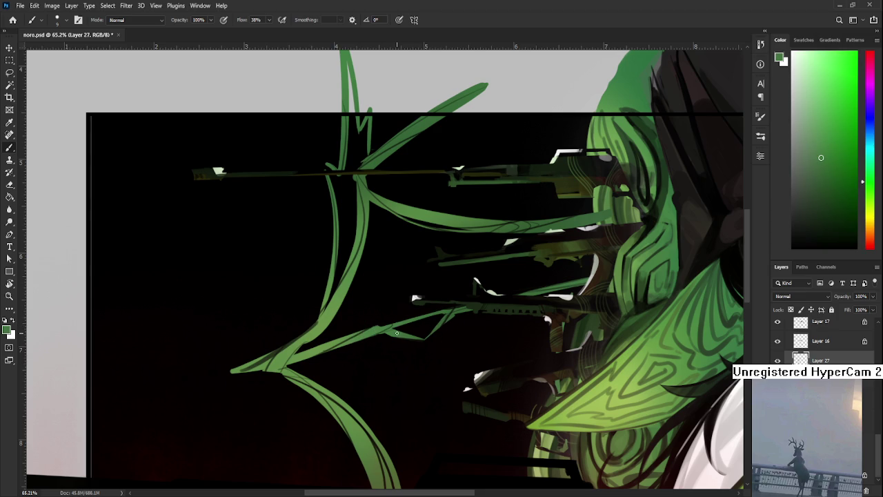
key(bracketright)
key(bracketright)
drag(424, 319, 414, 334)
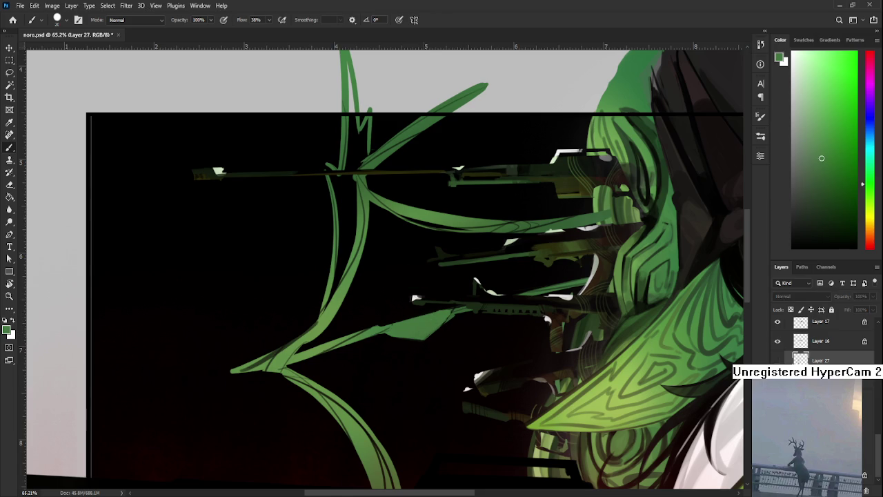
key(alt+bracketright)
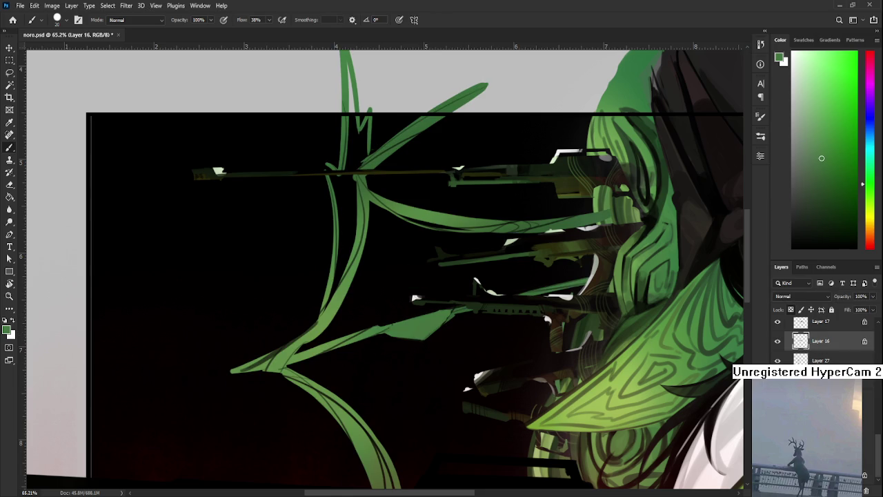
key(alt+bracketleft)
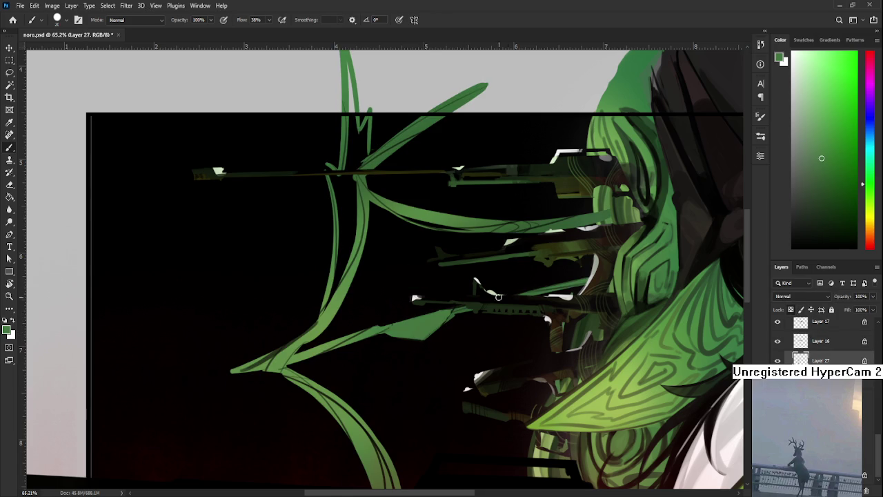
Sample a darker green from the hair and paint a thin line along the leaf-shaped vine
scroll(498, 296, up, 1)
alt+click(671, 274)
drag(671, 274, 653, 292)
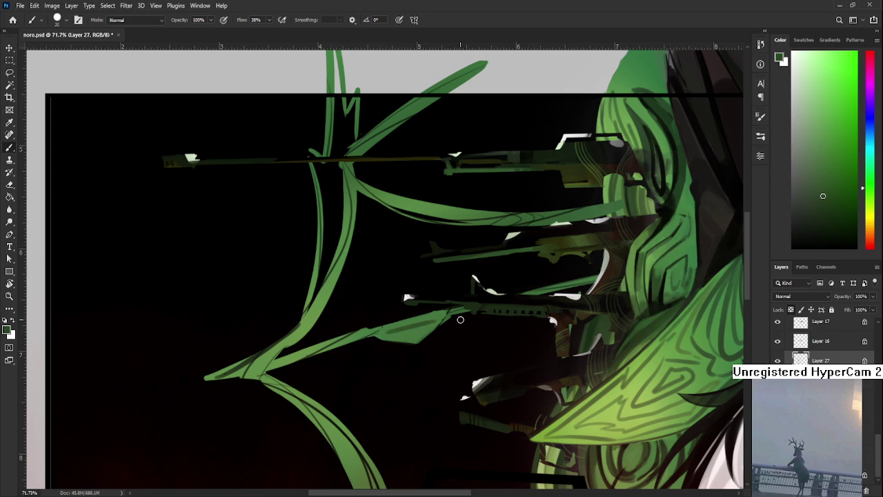
alt+click(663, 289)
key(bracketleft)
key(bracketleft)
key(bracketleft)
key(bracketleft)
key(bracketleft)
key(bracketleft)
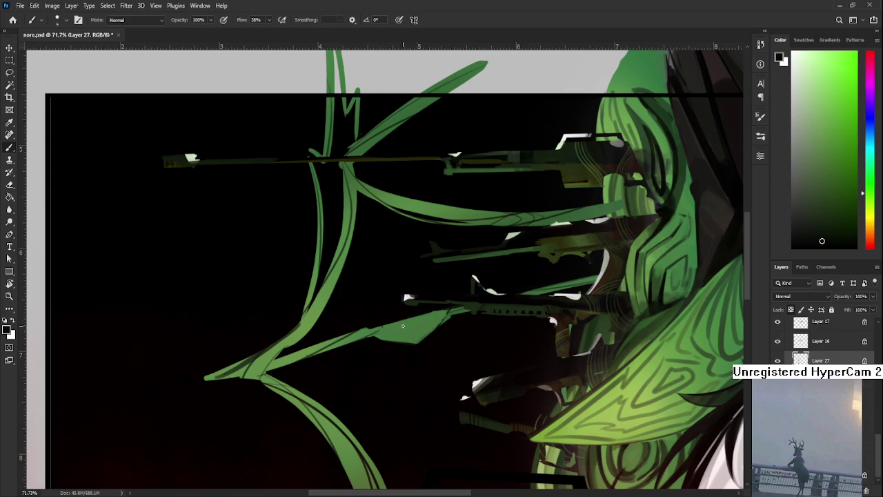
drag(403, 325, 423, 318)
key(bracketright)
mouse_move(439, 317)
mouse_down()
mouse_move(399, 329)
mouse_move(420, 325)
mouse_up()
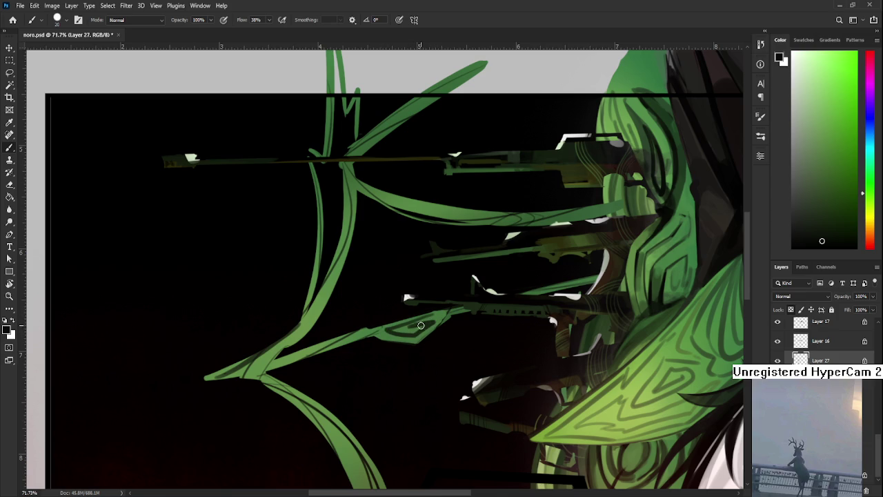
scroll(439, 316, down, 5)
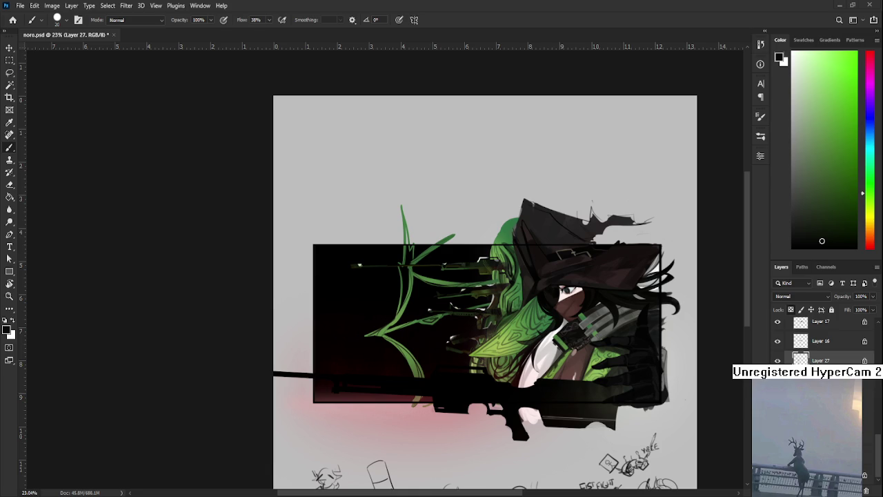
scroll(425, 318, up, 1)
scroll(424, 317, up, 1)
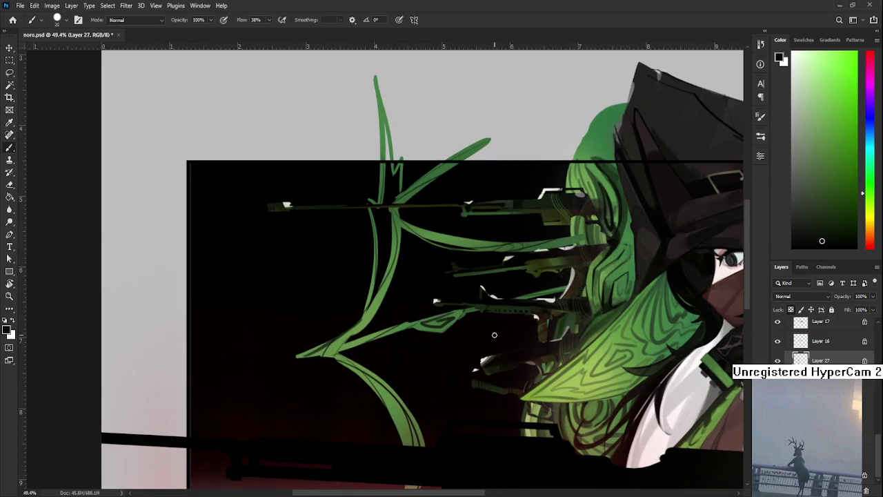
drag(440, 320, 400, 353)
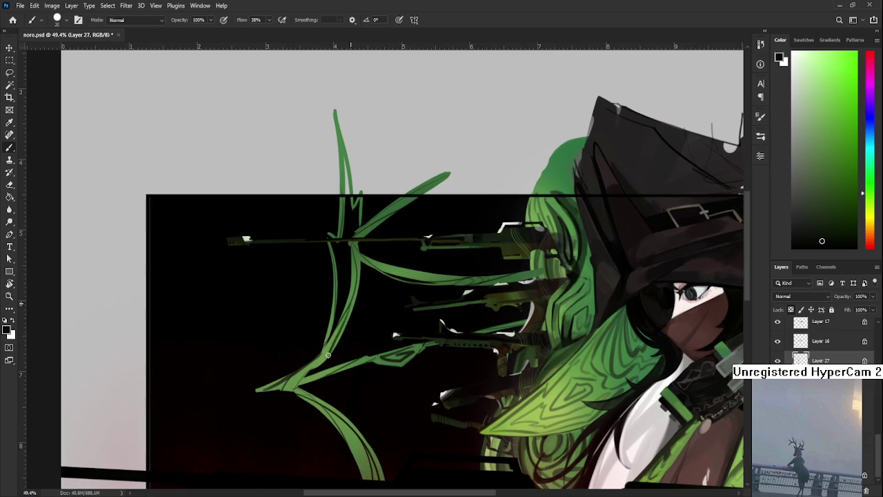
drag(349, 309, 345, 371)
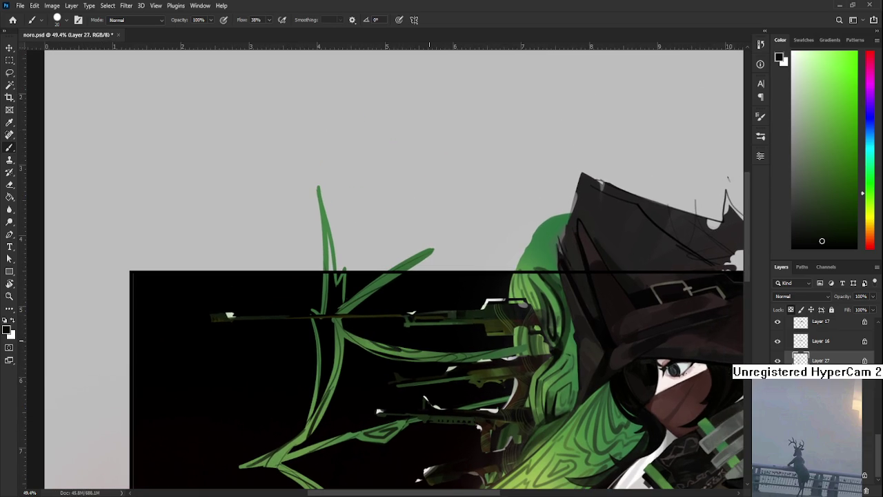
scroll(429, 340, down, 2)
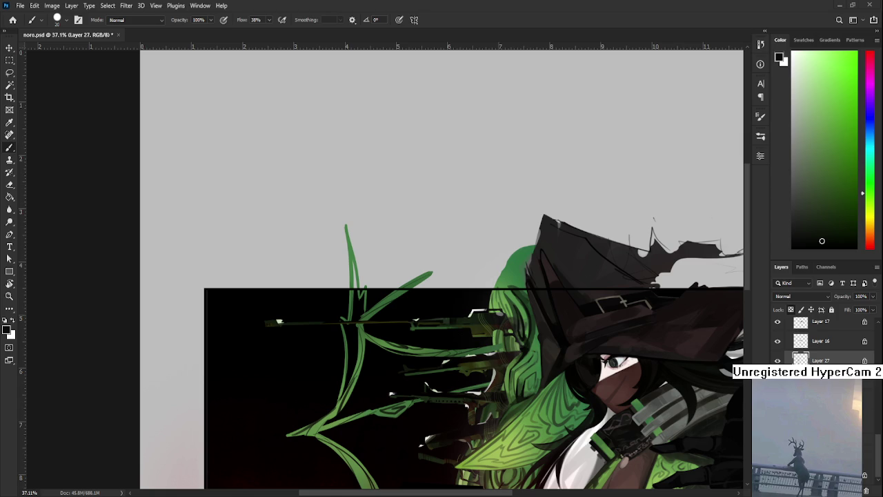
Raise the brush size to 30 and swap the foreground colour to white
scroll(433, 339, down, 1)
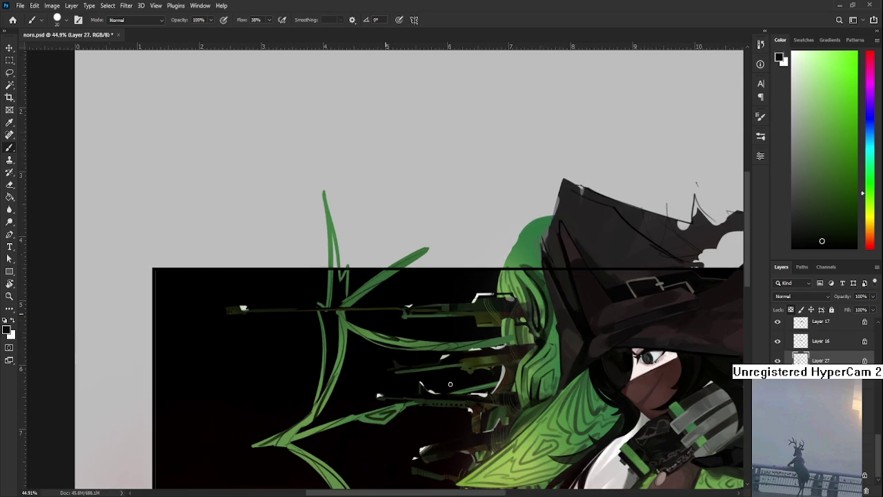
scroll(434, 339, down, 1)
scroll(434, 338, down, 2)
scroll(433, 339, up, 3)
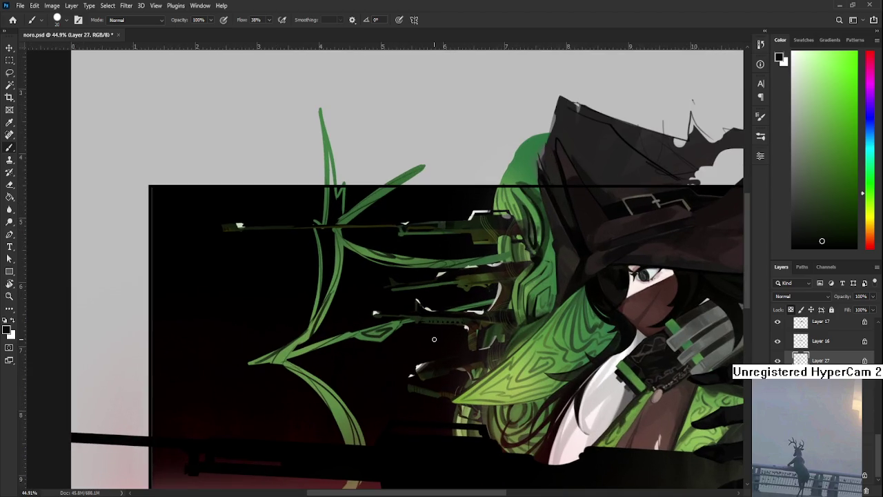
drag(336, 228, 384, 321)
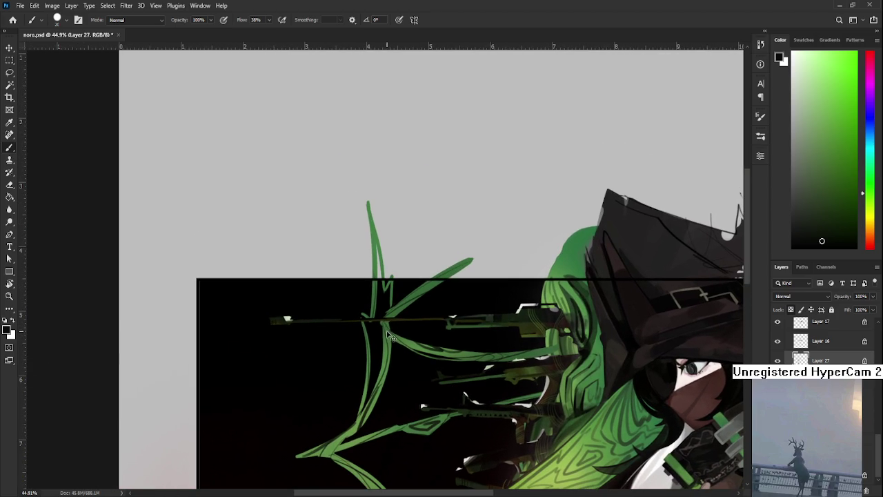
scroll(389, 323, up, 1)
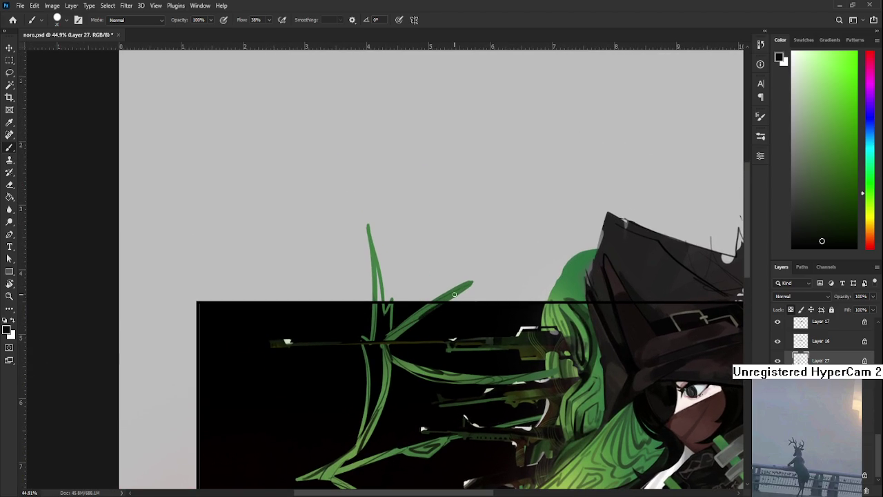
drag(447, 323, 439, 204)
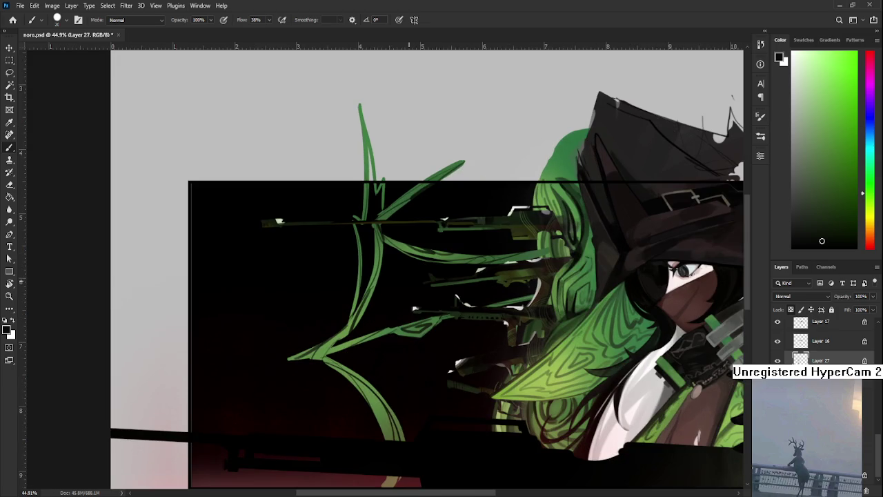
key(ctrl+minus)
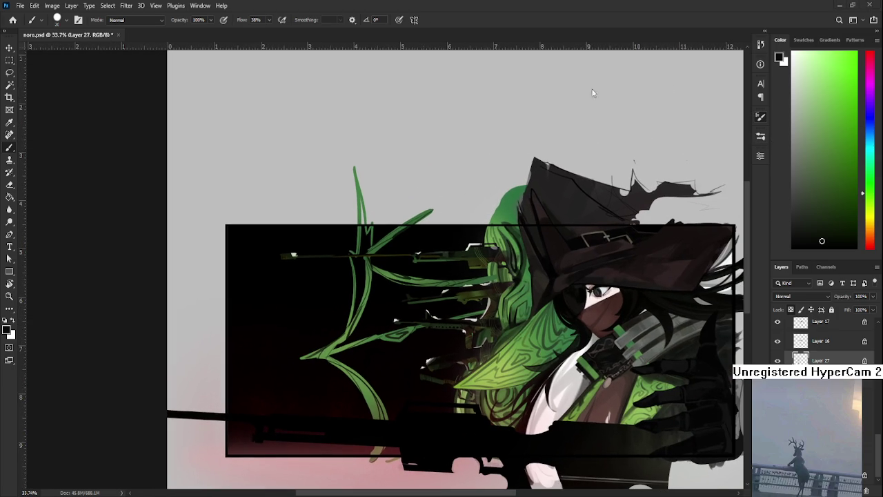
key(bracketright)
key(x)
key(ctrl+minus)
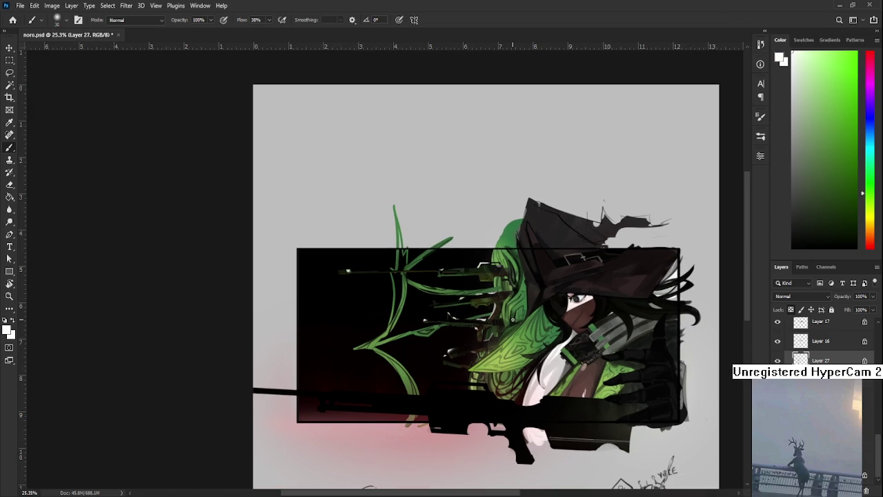
Enlarge the brush to 1000 for a soft white wash over the hair and chest
key(bracketright)
key(bracketright)
key(bracketright)
key(bracketright)
key(bracketright)
key(bracketright)
key(bracketright)
key(bracketright)
key(bracketright)
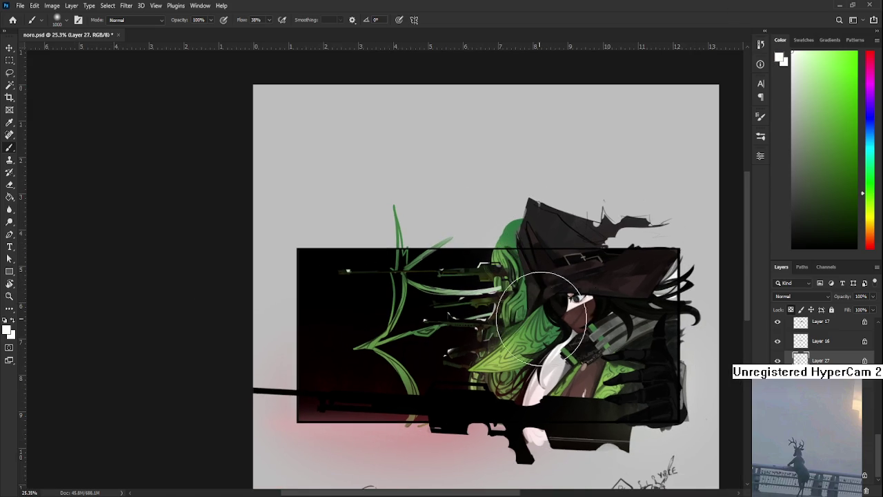
scroll(507, 339, down, 1)
scroll(414, 352, up, 2)
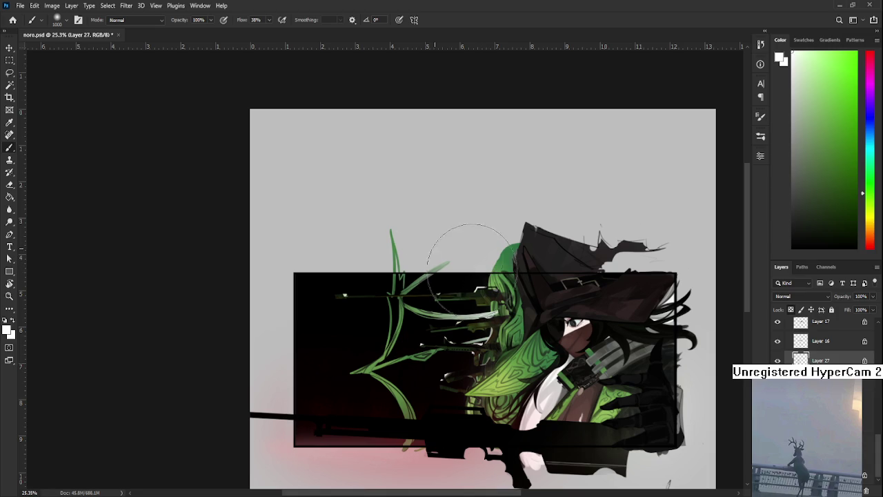
scroll(473, 229, down, 2)
scroll(473, 230, down, 2)
scroll(473, 230, down, 1)
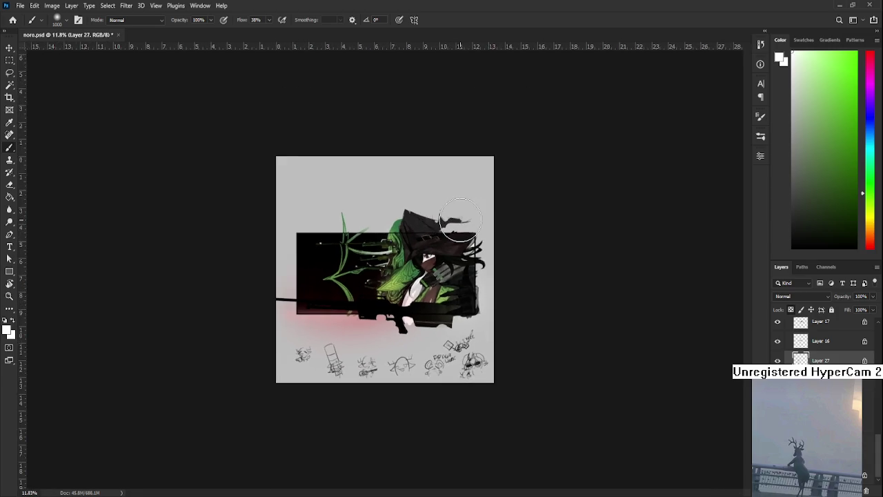
scroll(474, 230, up, 1)
scroll(534, 320, up, 2)
scroll(522, 315, down, 1)
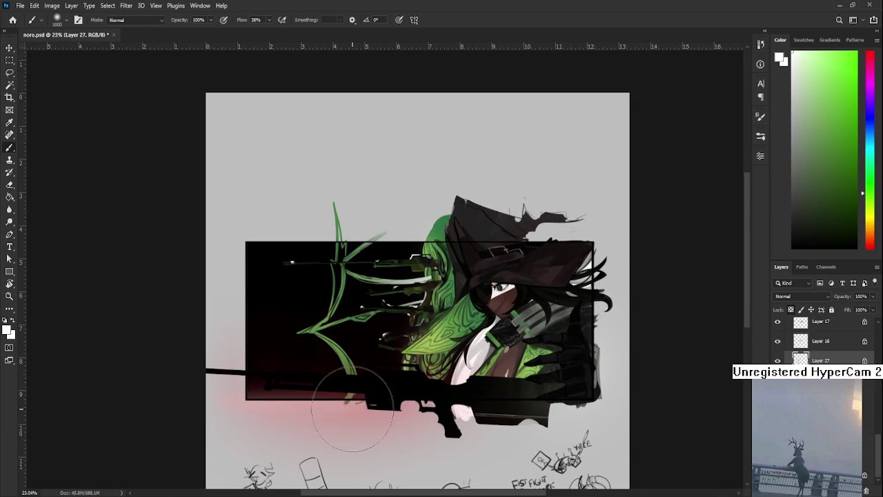
scroll(296, 384, up, 3)
scroll(293, 365, up, 1)
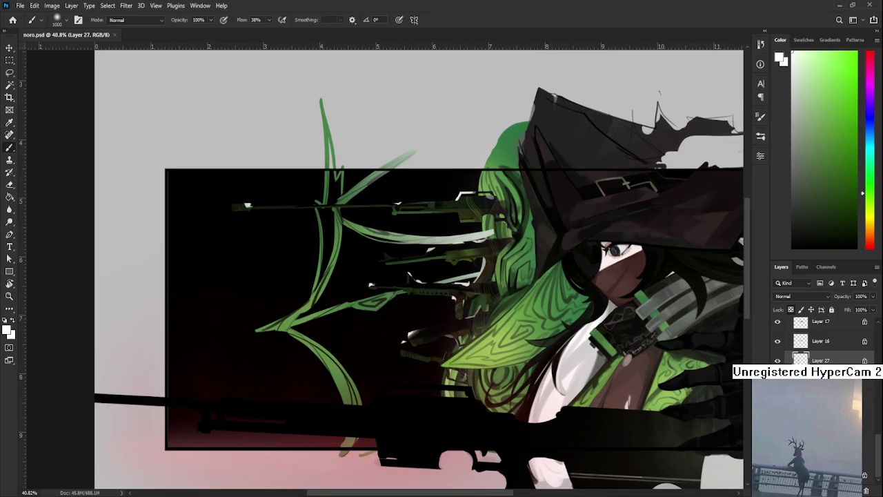
scroll(820, 342, down, 2)
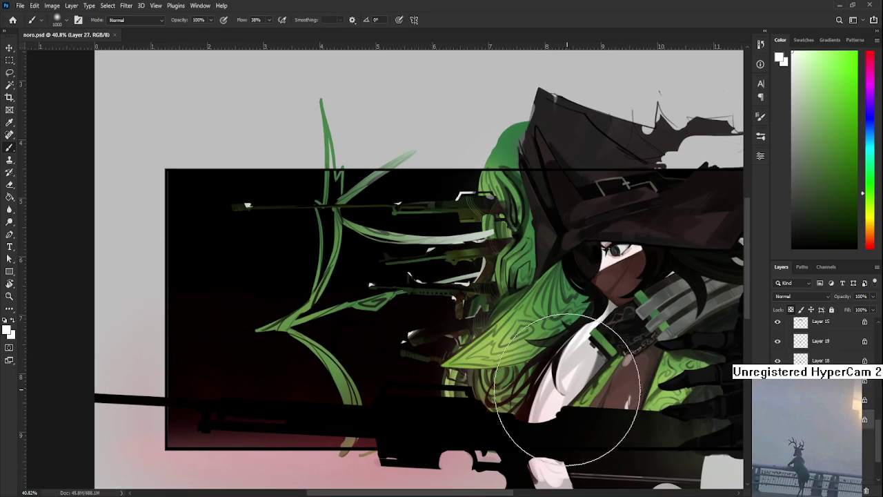
scroll(566, 390, down, 2)
key(ctrl+z)
scroll(821, 341, down, 3)
scroll(821, 341, down, 3)
scroll(821, 341, down, 3)
scroll(821, 341, down, 2)
scroll(821, 342, down, 2)
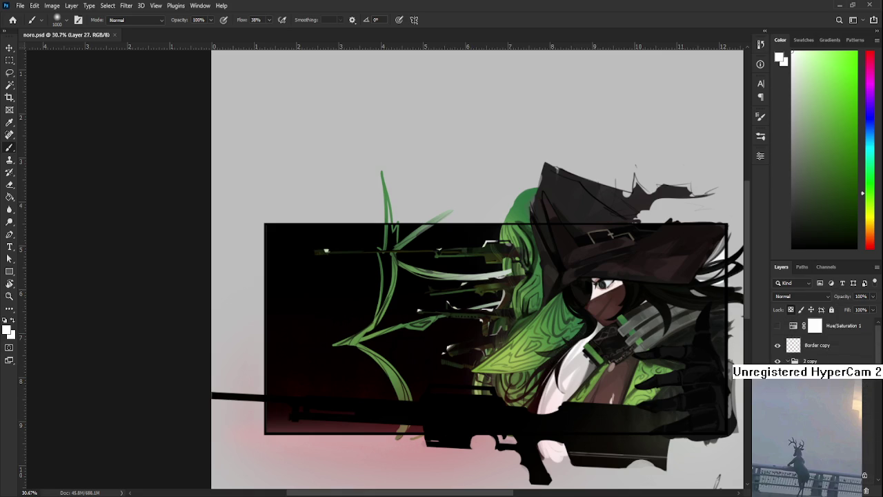
scroll(821, 341, down, 2)
drag(821, 445, 821, 455)
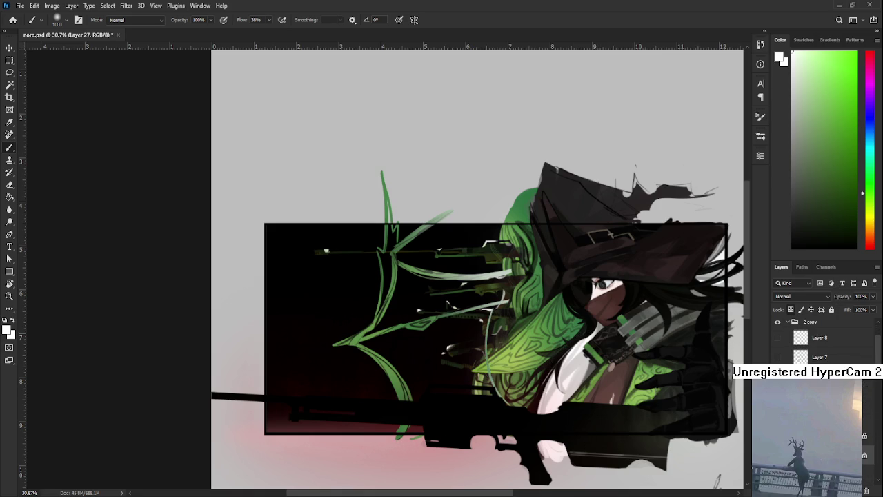
scroll(552, 380, down, 2)
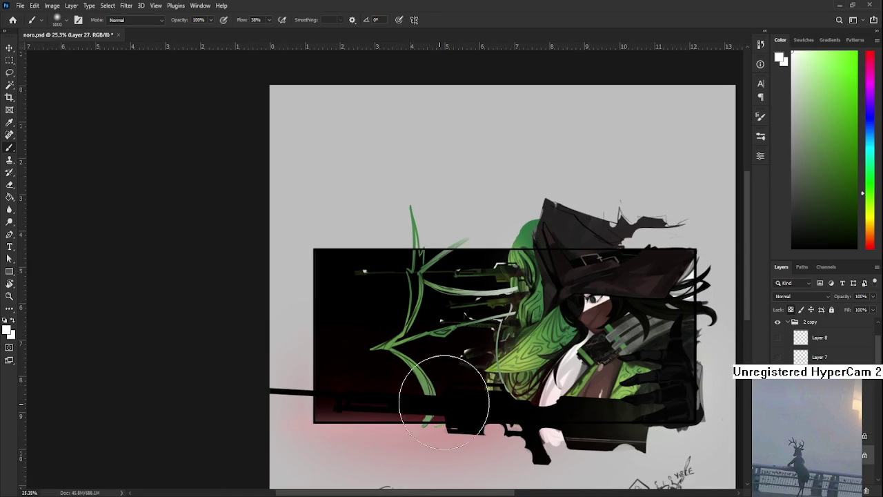
drag(479, 417, 467, 384)
scroll(465, 383, up, 2)
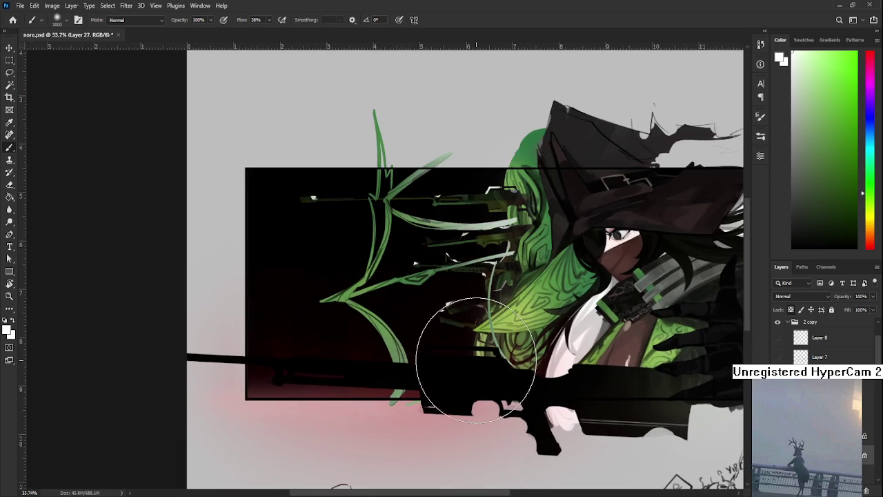
scroll(451, 338, up, 2)
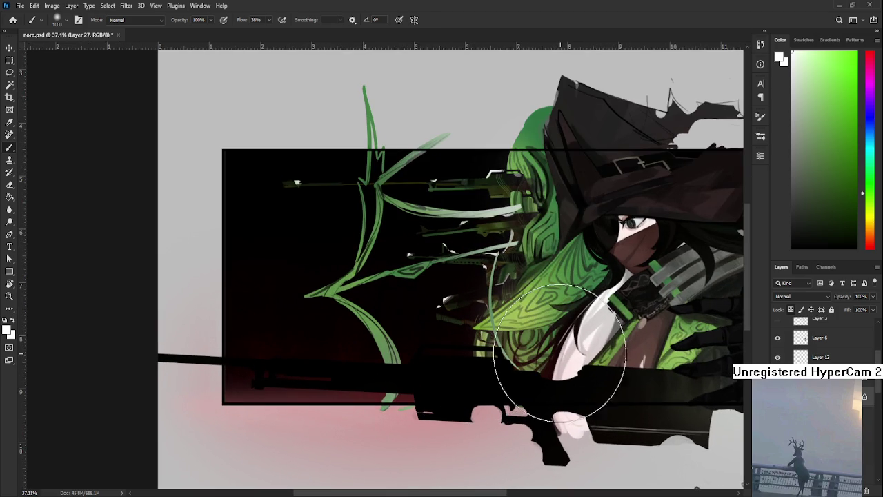
scroll(537, 338, up, 1)
scroll(537, 338, down, 2)
scroll(538, 338, down, 2)
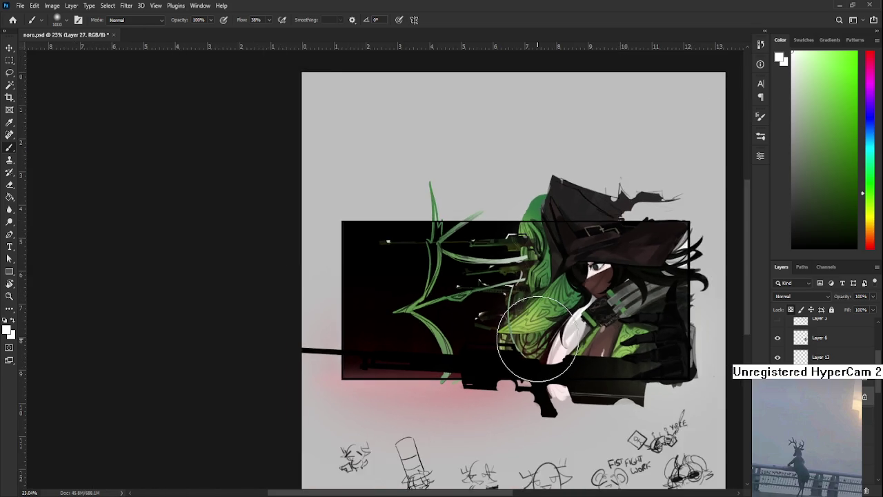
scroll(538, 338, down, 1)
scroll(538, 338, down, 2)
scroll(538, 338, down, 1)
scroll(379, 276, up, 2)
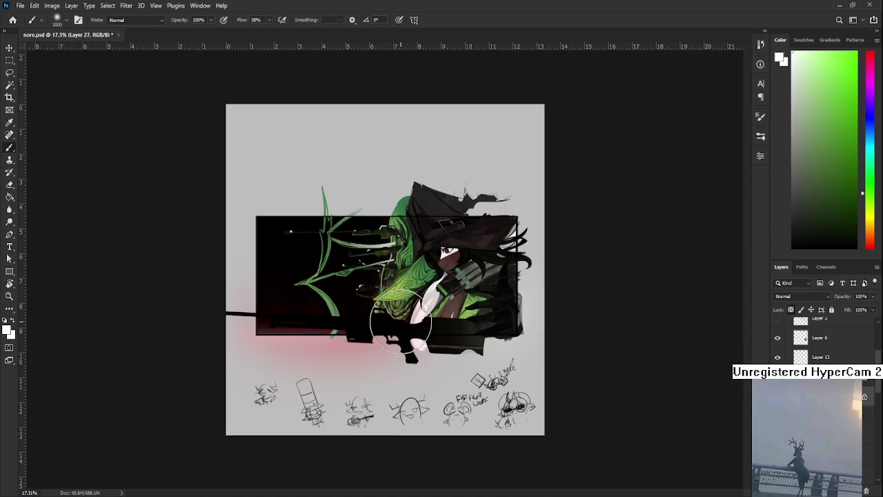
scroll(396, 303, up, 2)
scroll(400, 320, up, 3)
scroll(399, 319, up, 1)
drag(399, 319, 424, 405)
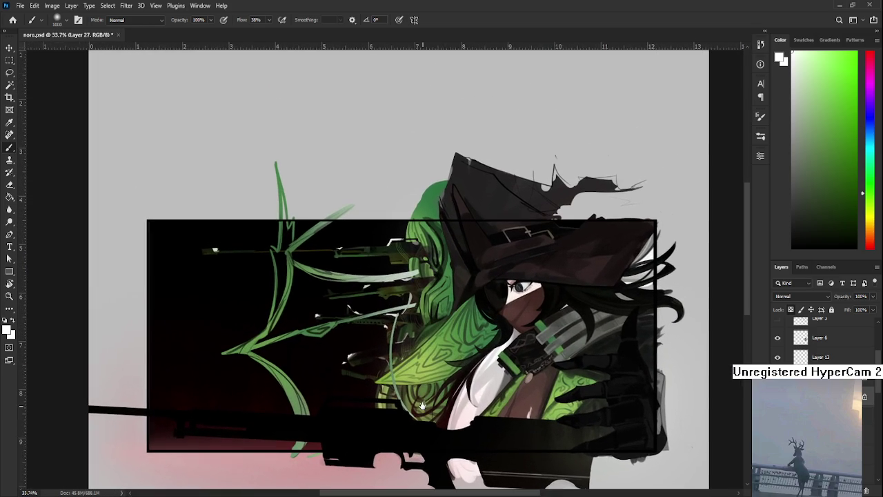
scroll(424, 423, down, 2)
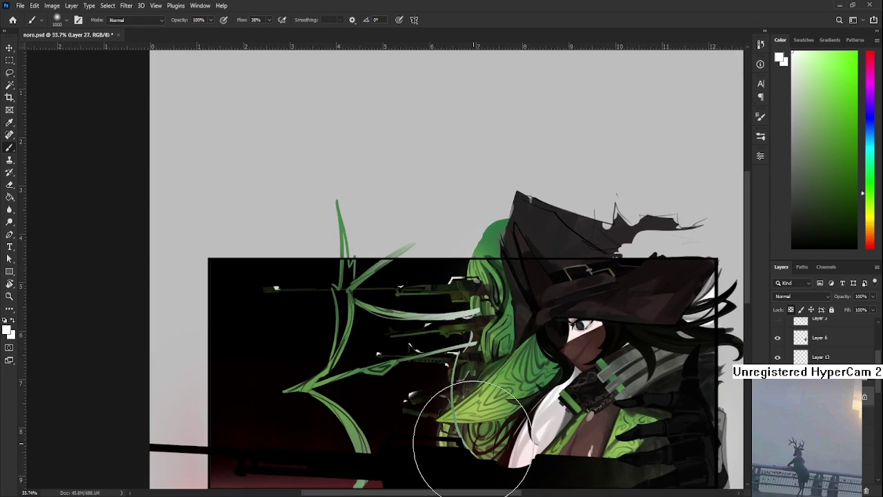
scroll(474, 423, down, 1)
scroll(478, 436, down, 1)
scroll(414, 386, up, 2)
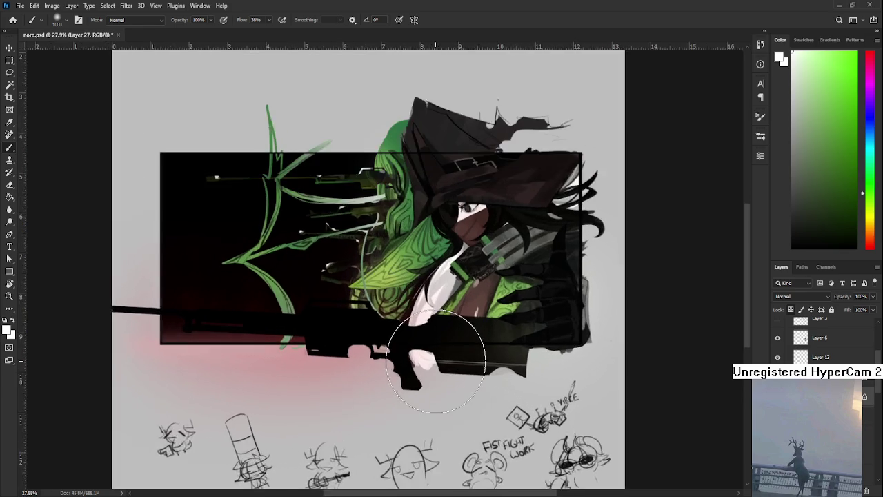
scroll(276, 421, up, 1)
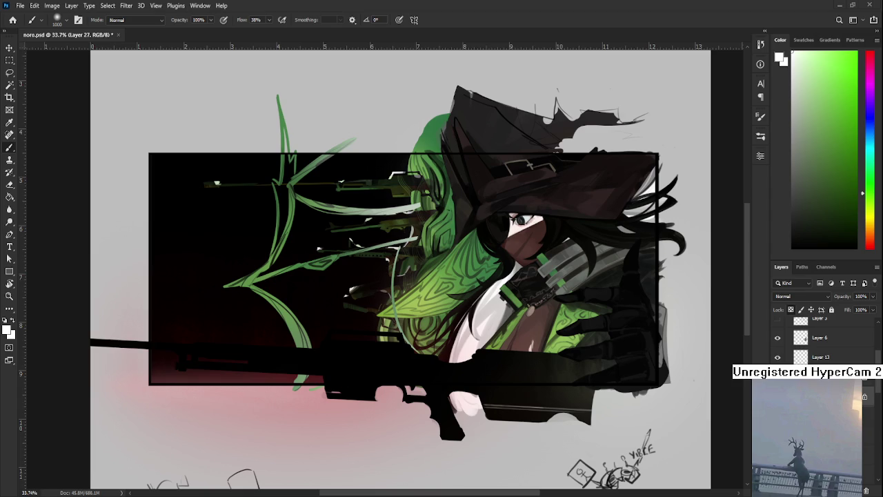
scroll(338, 276, down, 1)
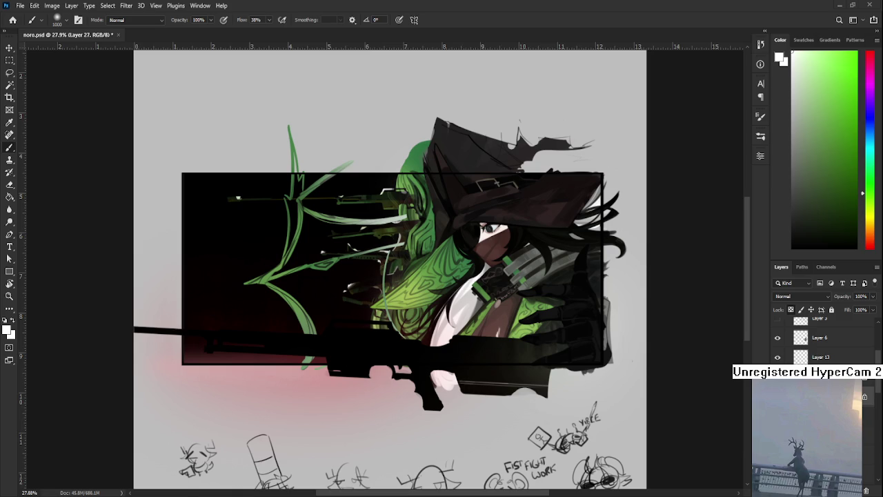
drag(290, 311, 293, 356)
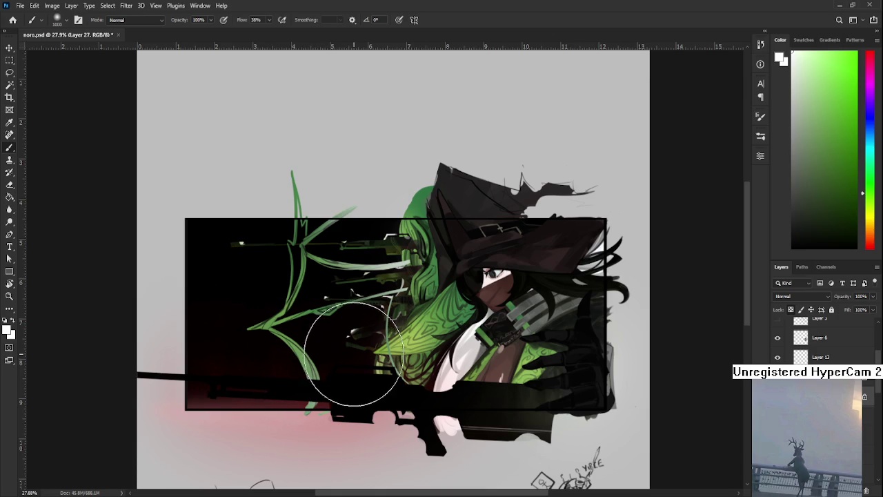
Erase the thin light green curve running down through the witch's hair
scroll(353, 354, up, 3)
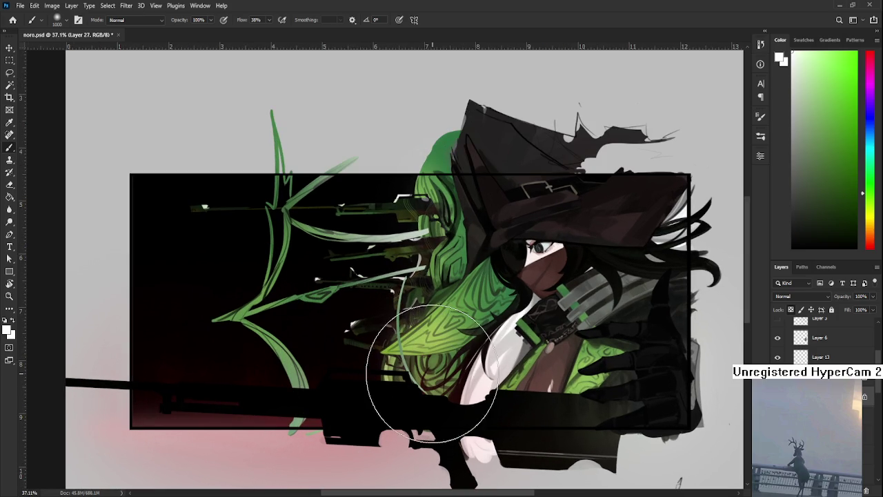
key(ctrl+comma)
key(ctrl+comma)
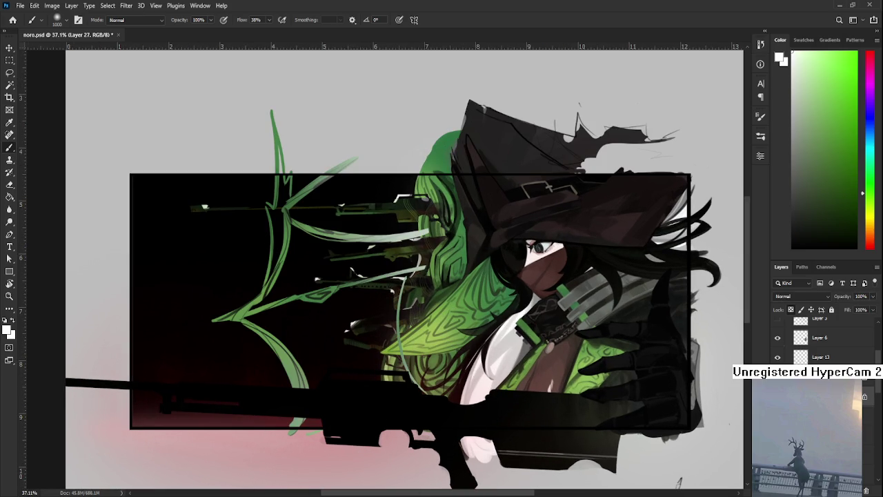
scroll(364, 325, up, 2)
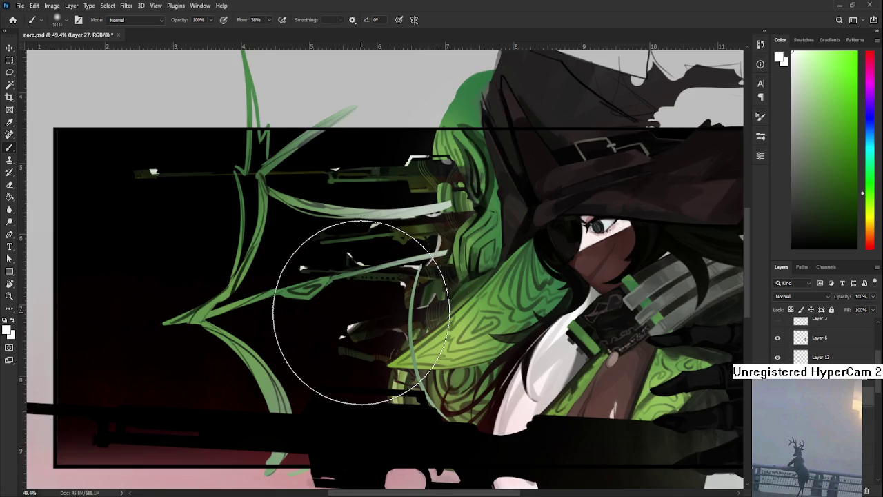
scroll(404, 315, up, 2)
scroll(473, 310, up, 1)
key(e)
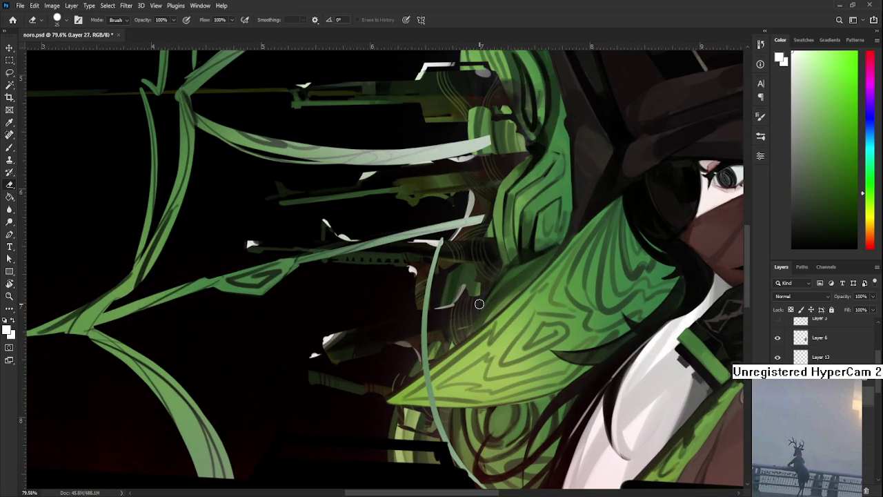
drag(438, 319, 415, 304)
mouse_move(414, 235)
mouse_down()
mouse_move(414, 415)
mouse_move(442, 450)
mouse_up()
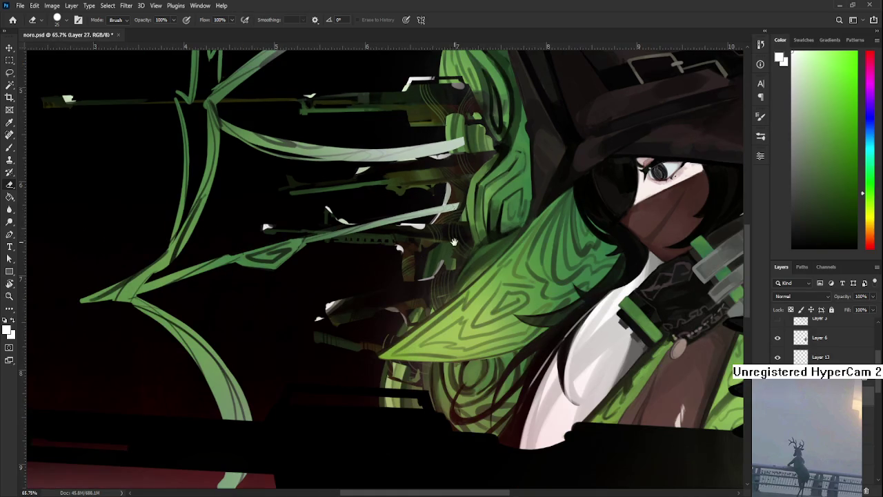
key(r)
drag(454, 241, 383, 378)
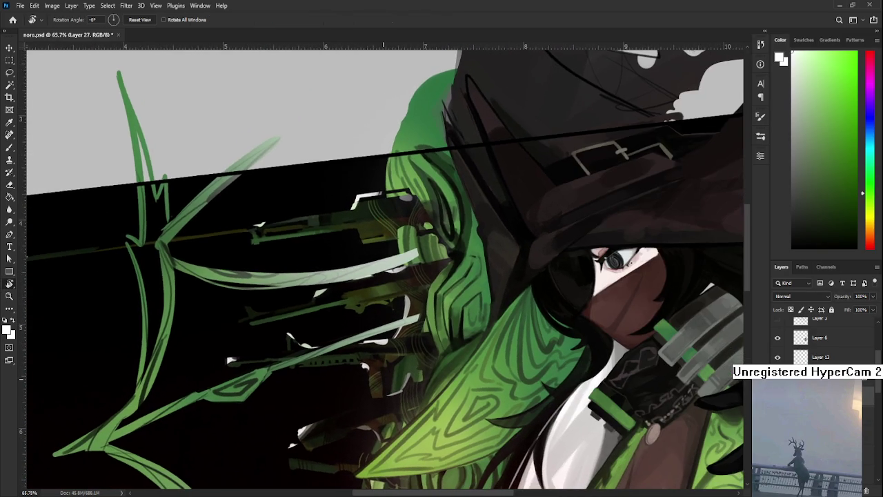
scroll(385, 377, down, 1)
drag(518, 388, 517, 388)
scroll(821, 342, down, 5)
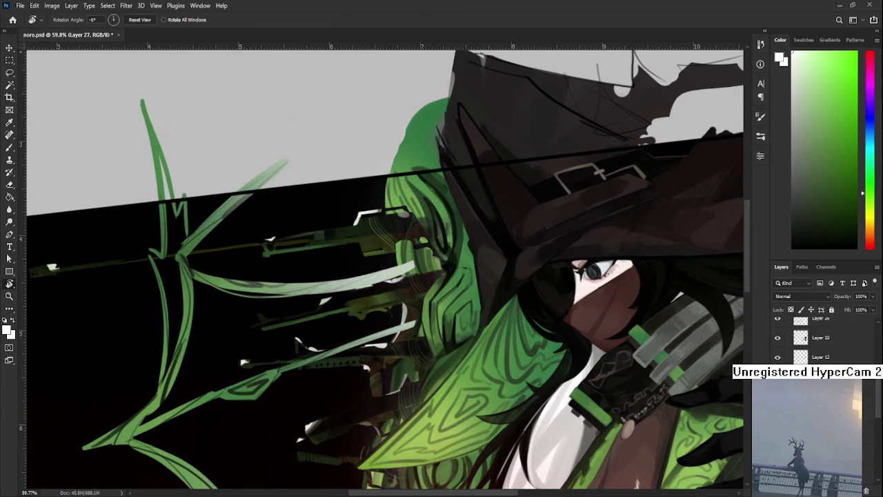
key(ctrl+shift+d)
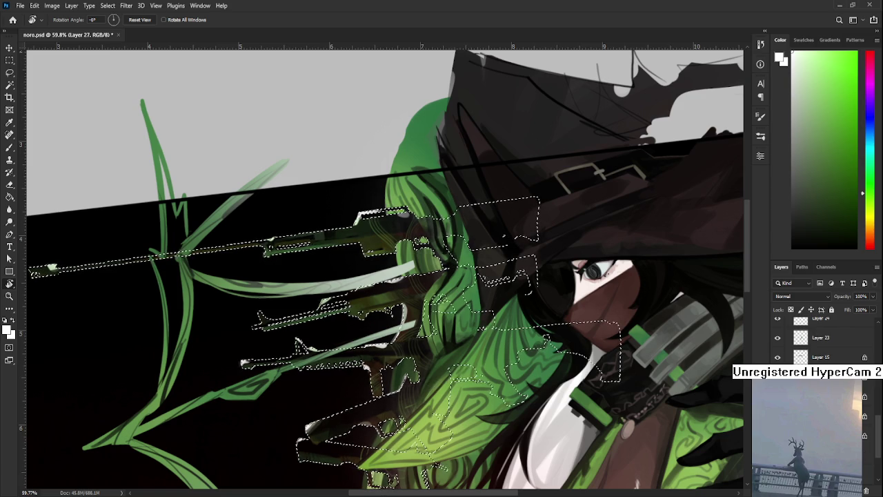
scroll(414, 345, up, 2)
scroll(821, 341, up, 3)
scroll(821, 342, down, 2)
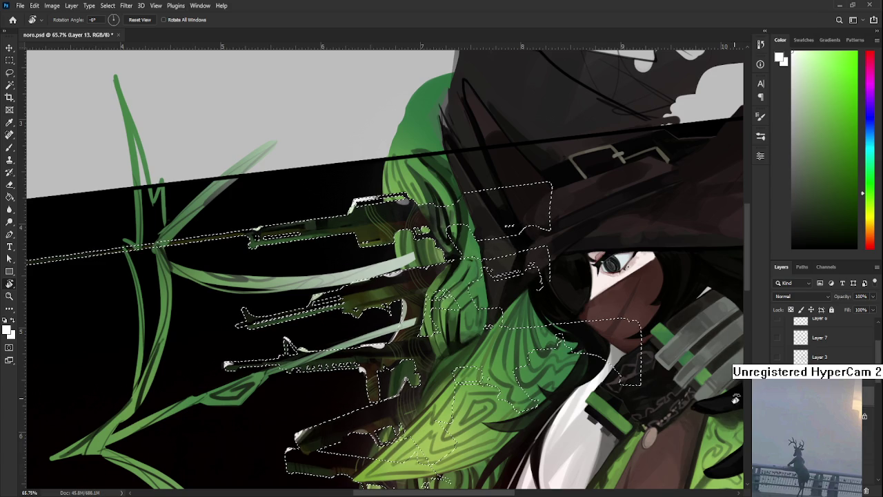
click(814, 414)
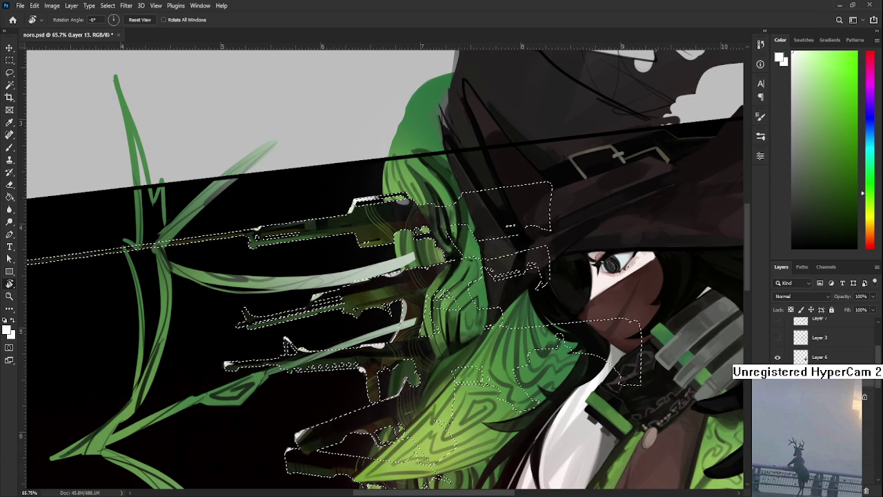
key(e)
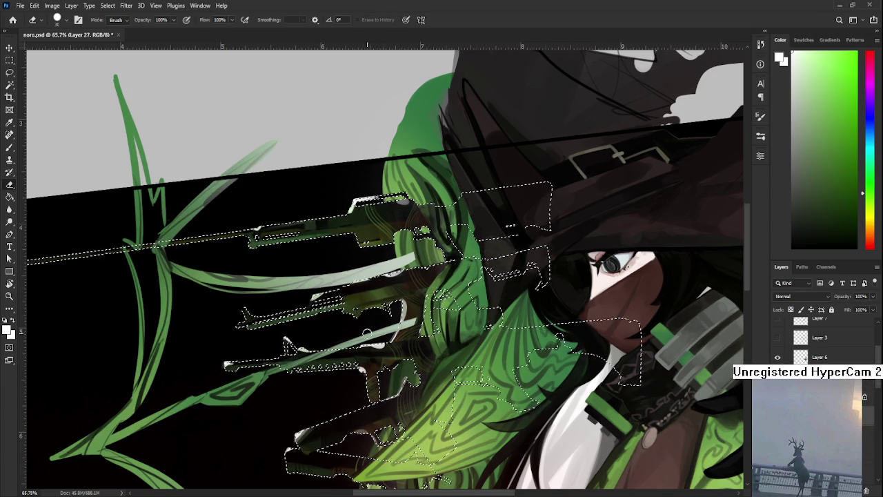
key(bracketright)
key(bracketright)
key(bracketright)
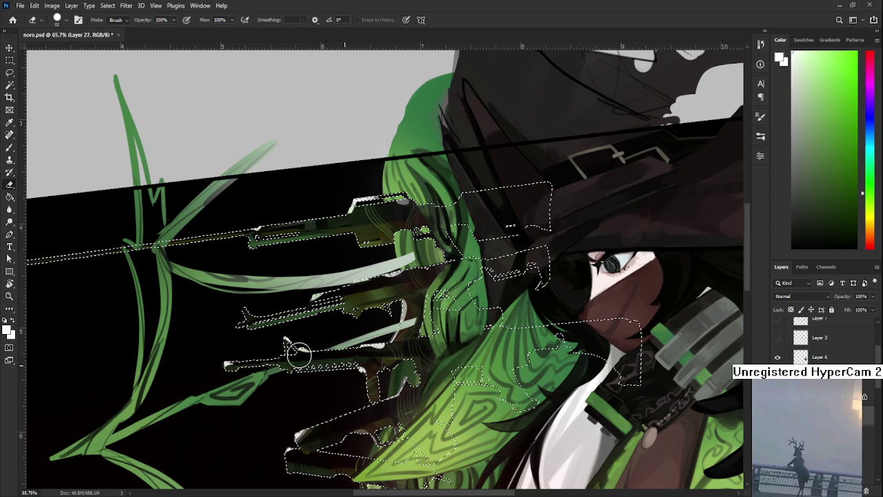
drag(397, 228, 420, 293)
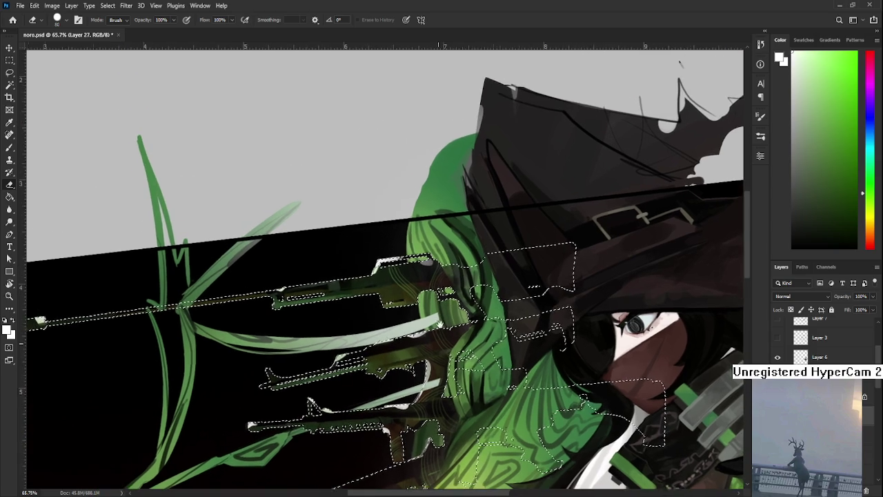
scroll(421, 293, down, 5)
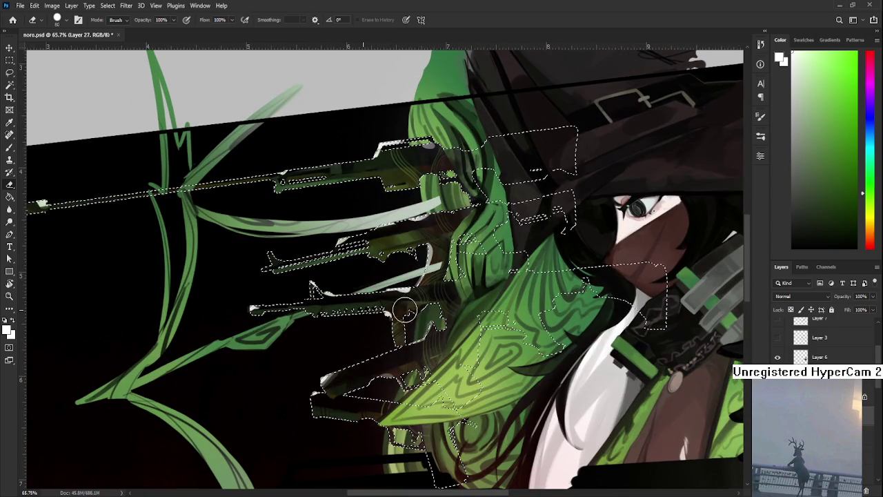
key(l)
key(ctrl+d)
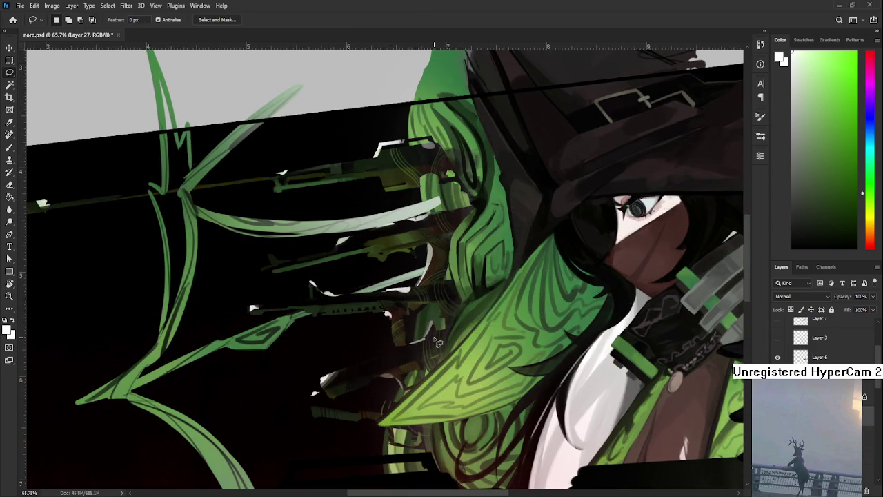
Erase the brown smudge around the green shape where the rifles meet the hair
scroll(439, 340, down, 3)
scroll(445, 254, up, 4)
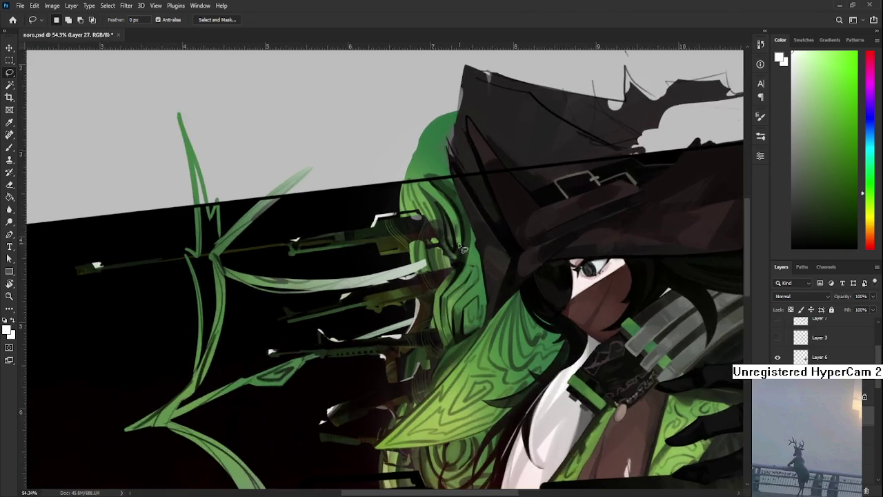
key(e)
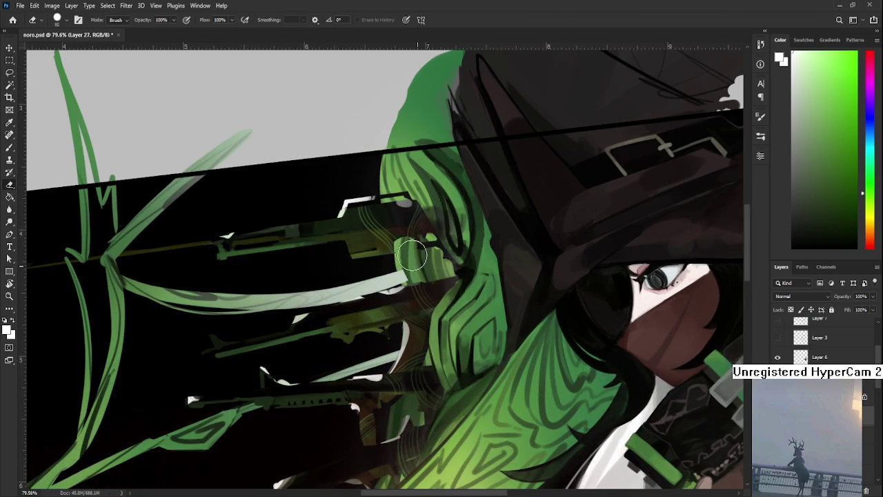
drag(412, 265, 416, 263)
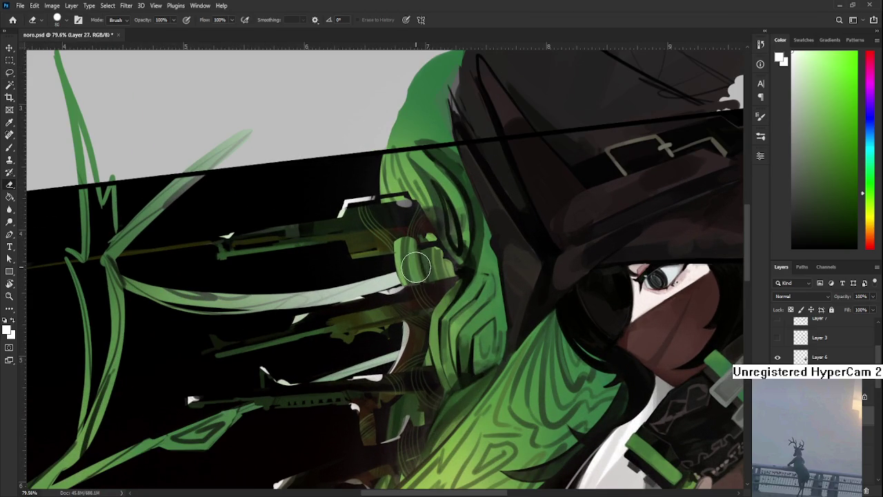
scroll(416, 263, down, 3)
scroll(415, 262, down, 3)
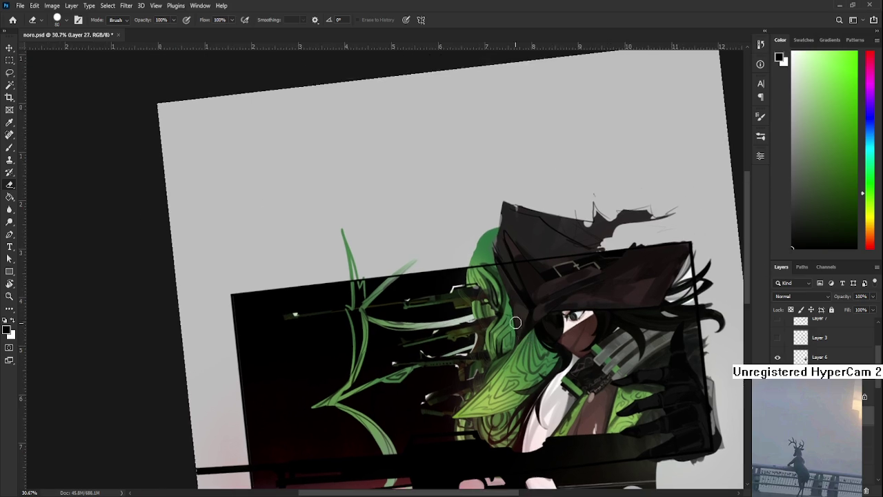
Undo a stray dark mark, shrink the brush, and select the Border copy layer
scroll(355, 157, up, 2)
key(b)
drag(355, 158, 394, 182)
key(ctrl+z)
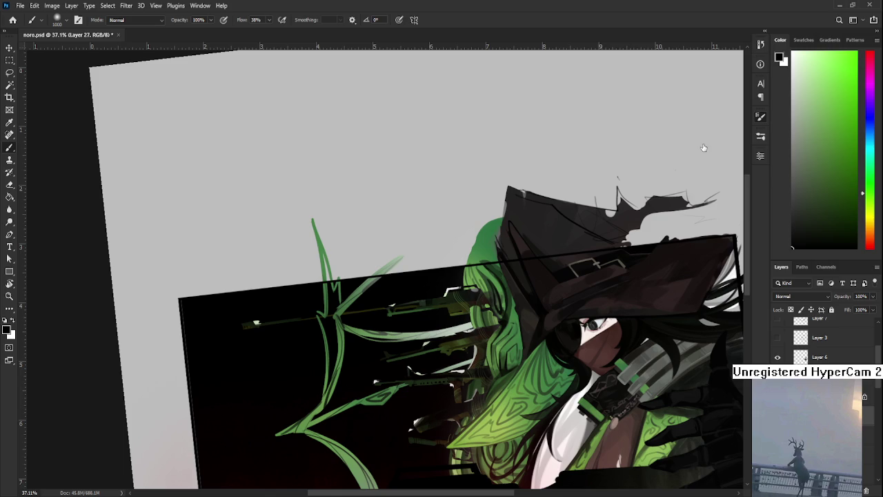
key(bracketleft)
key(bracketleft)
key(bracketleft)
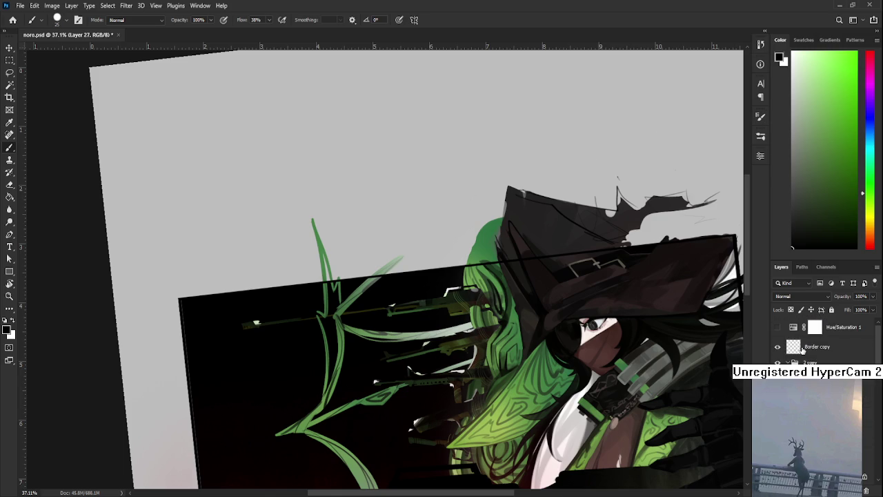
key(alt+bracketleft)
Hand-letter the word DINNER in black above the witch's hat
mouse_move(378, 136)
mouse_down()
mouse_move(384, 173)
mouse_move(405, 178)
mouse_up()
mouse_move(451, 142)
mouse_down()
mouse_move(452, 170)
mouse_move(493, 135)
mouse_up()
mouse_move(508, 141)
mouse_down()
mouse_move(507, 153)
mouse_move(539, 135)
mouse_move(553, 164)
mouse_move(571, 125)
mouse_up()
drag(553, 157, 576, 151)
drag(557, 165, 567, 162)
mouse_move(571, 131)
mouse_down()
mouse_move(571, 164)
mouse_move(578, 148)
mouse_up()
drag(579, 147, 592, 158)
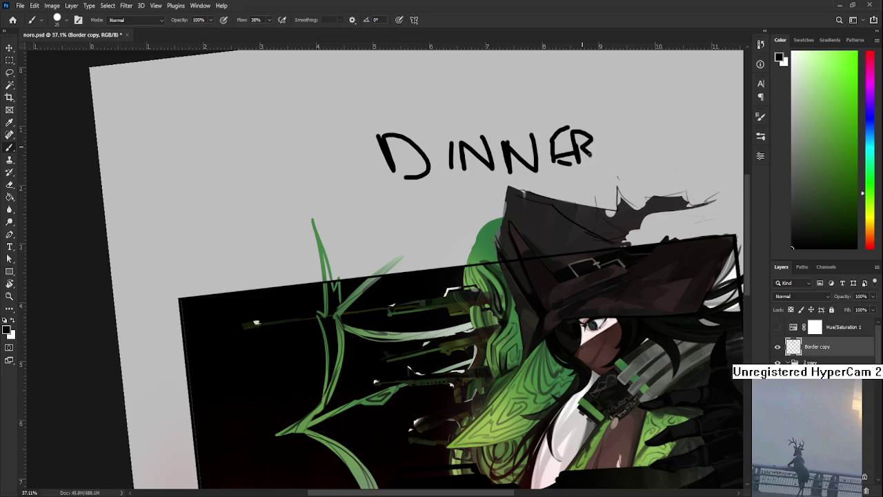
Write EAT beneath DINNER
drag(427, 205, 429, 231)
mouse_move(429, 207)
mouse_down()
mouse_move(445, 196)
mouse_move(456, 227)
mouse_up()
mouse_move(448, 209)
mouse_down()
mouse_move(450, 230)
mouse_move(472, 215)
mouse_move(478, 185)
mouse_move(456, 224)
mouse_up()
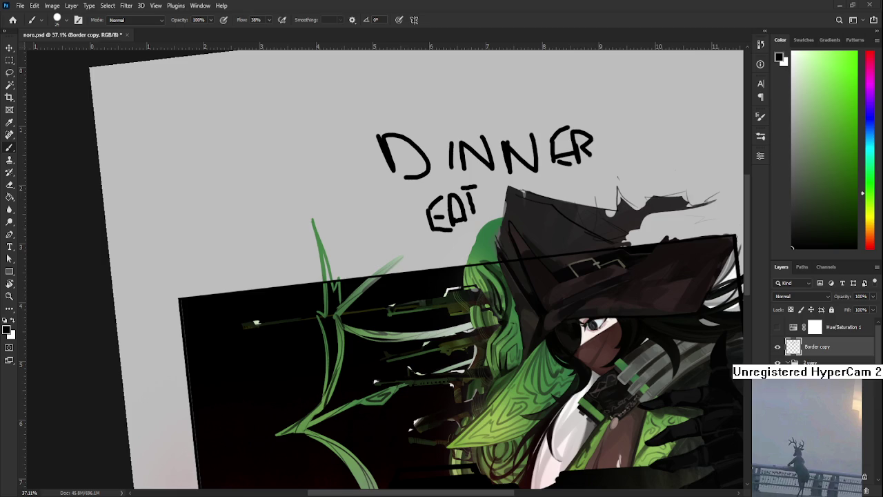
Lasso-select the DINNER and EAT lettering above the hat and delete it
key(l)
drag(371, 175, 398, 245)
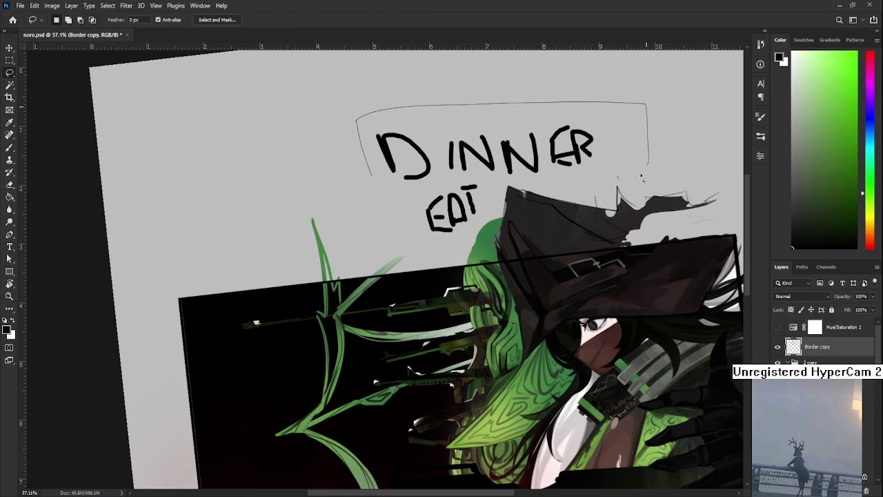
key(Delete)
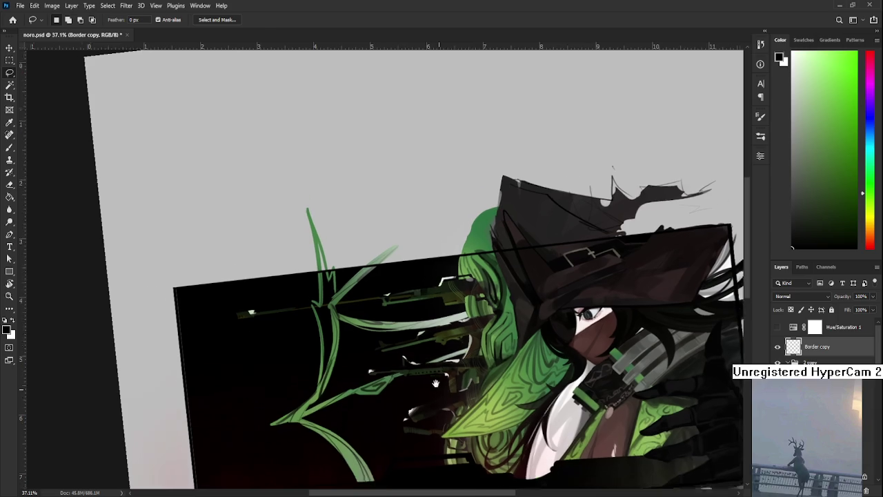
Leave the Border copy layer and make Layer 27 the active layer
drag(409, 370, 376, 303)
scroll(821, 342, down, 2)
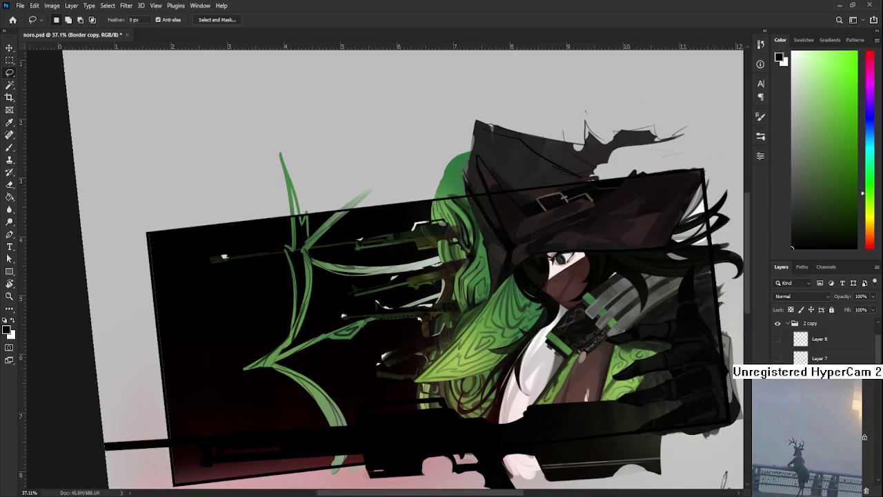
scroll(821, 341, down, 2)
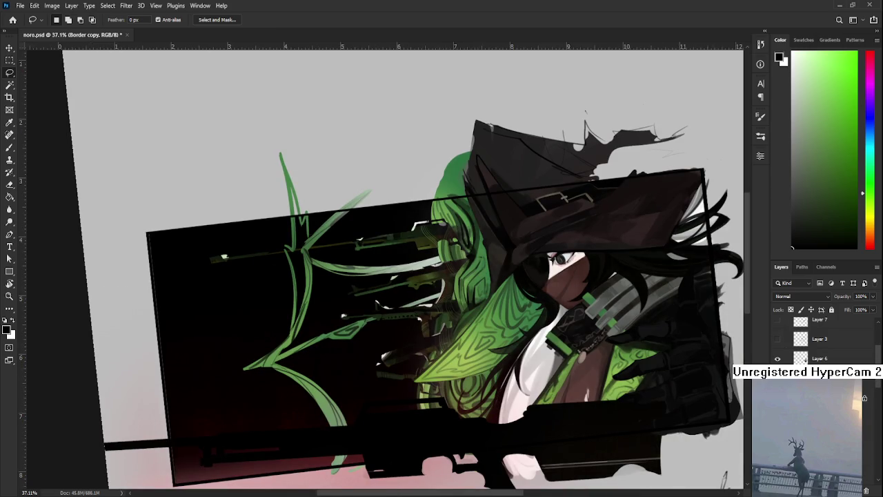
scroll(821, 342, down, 1)
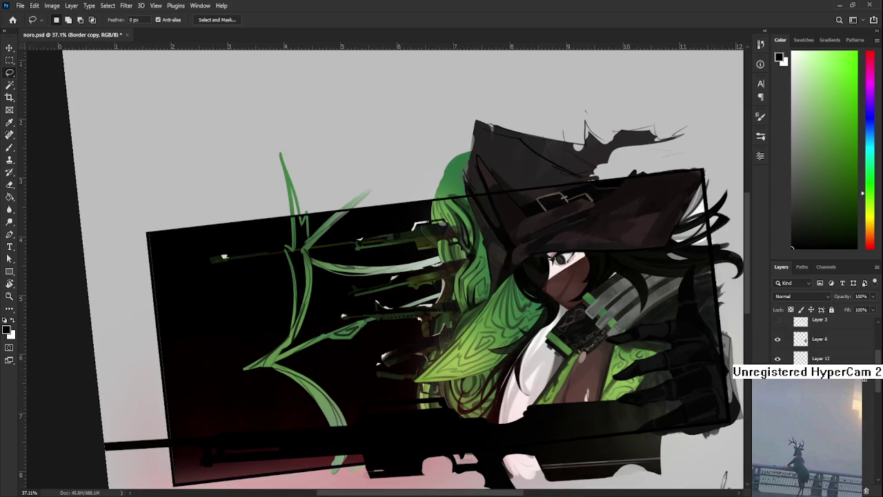
ctrl+click(469, 387)
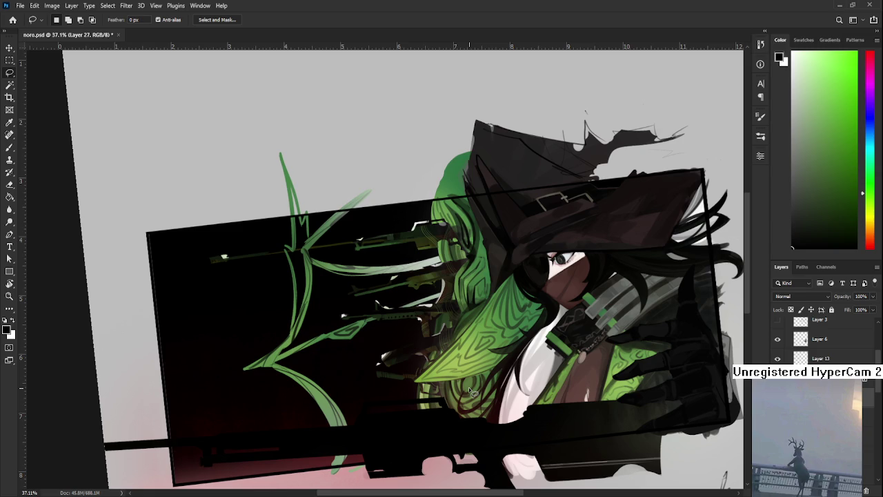
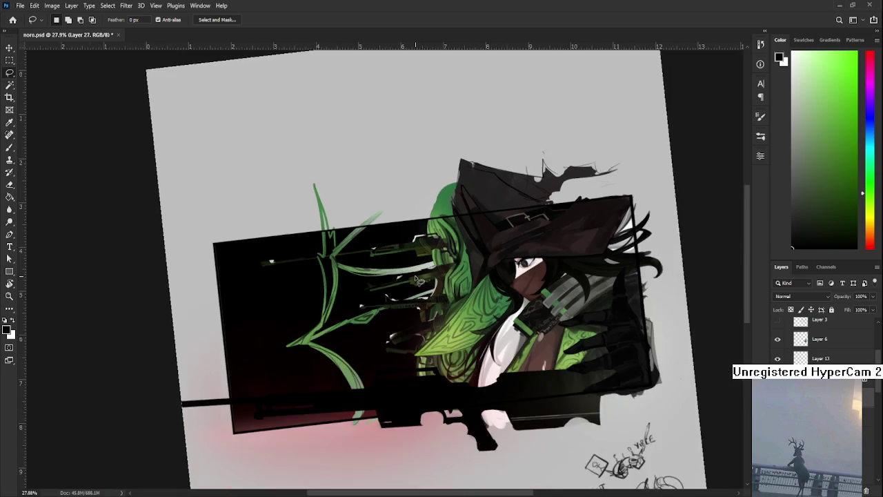
Tilt the canvas view with the Rotate View tool
click(415, 275)
key(r)
mouse_move(414, 275)
mouse_down()
mouse_move(405, 343)
mouse_move(401, 294)
mouse_up()
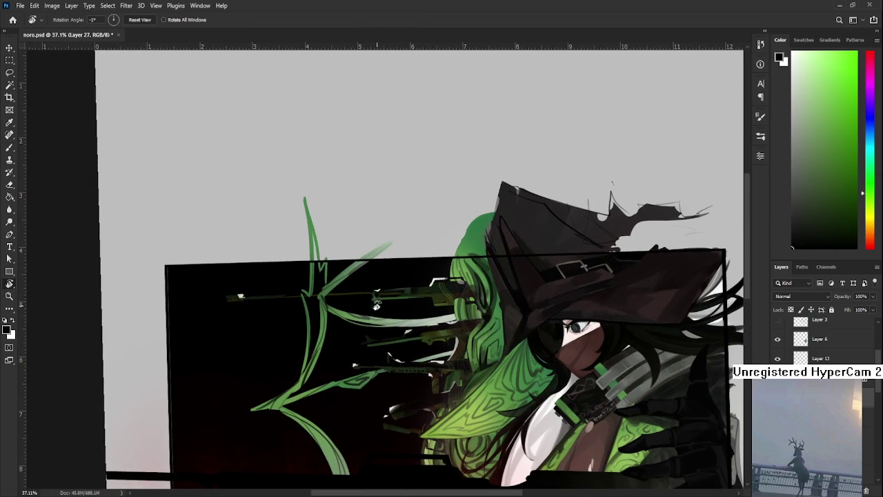
With the Brush, sample a darker green from the sketch stroke as the painting colour
key(b)
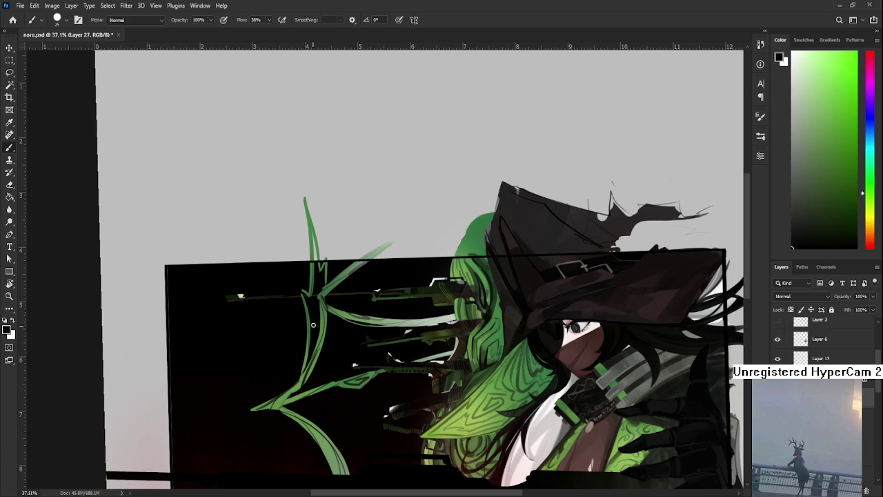
alt+click(325, 314)
drag(326, 314, 320, 300)
scroll(478, 284, down, 3)
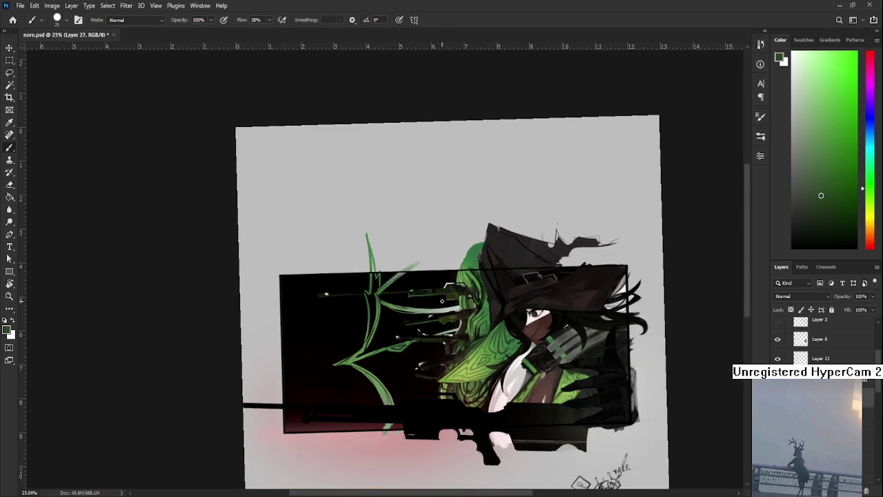
Zoom in on the green strokes and enlarge the brush
scroll(428, 345, down, 3)
scroll(392, 418, up, 4)
scroll(297, 331, up, 1)
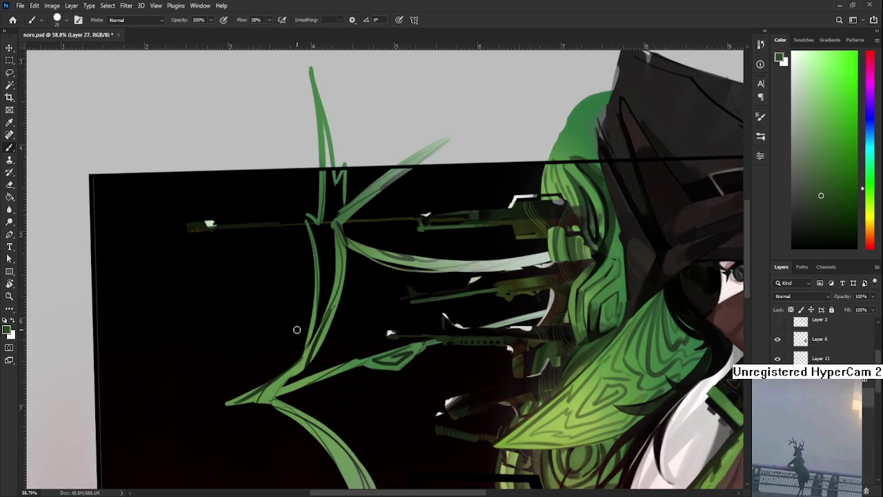
key(bracketright)
key(bracketright)
key(bracketright)
key(ctrl+comma)
key(ctrl+comma)
Resample the green strokes repeatedly until a lighter green is the painting colour
alt+click(298, 369)
alt+click(299, 368)
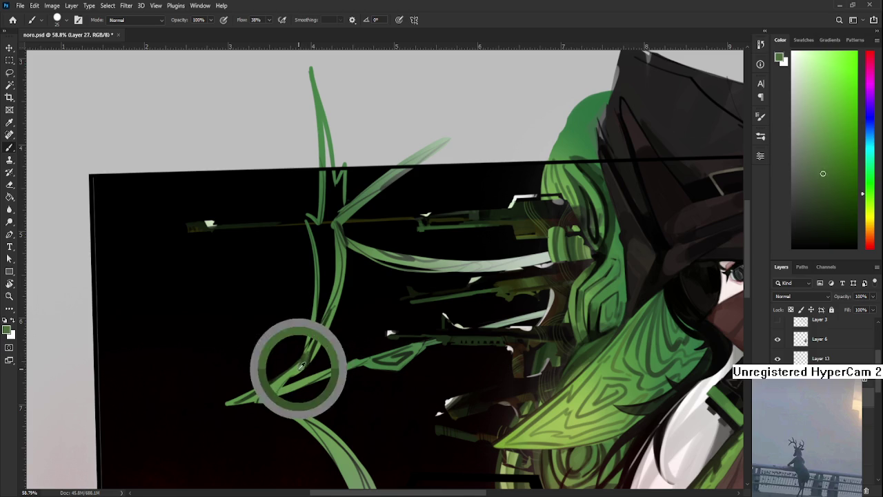
alt+click(302, 363)
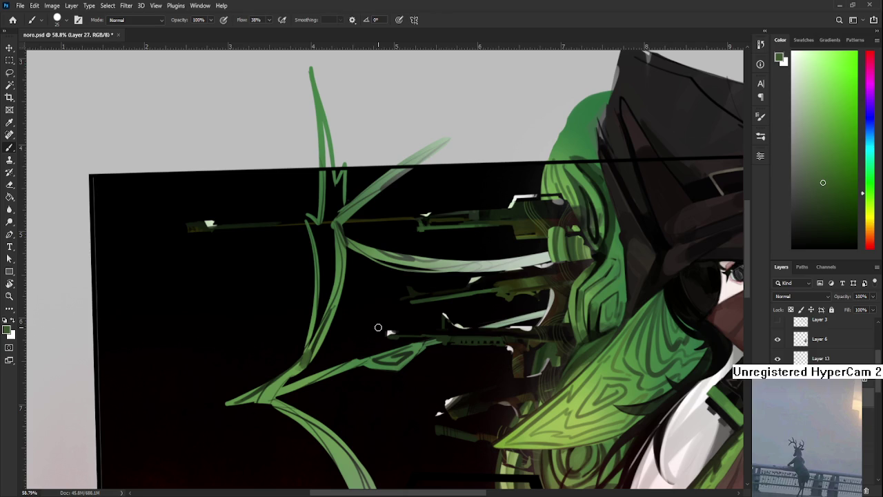
scroll(414, 277, down, 3)
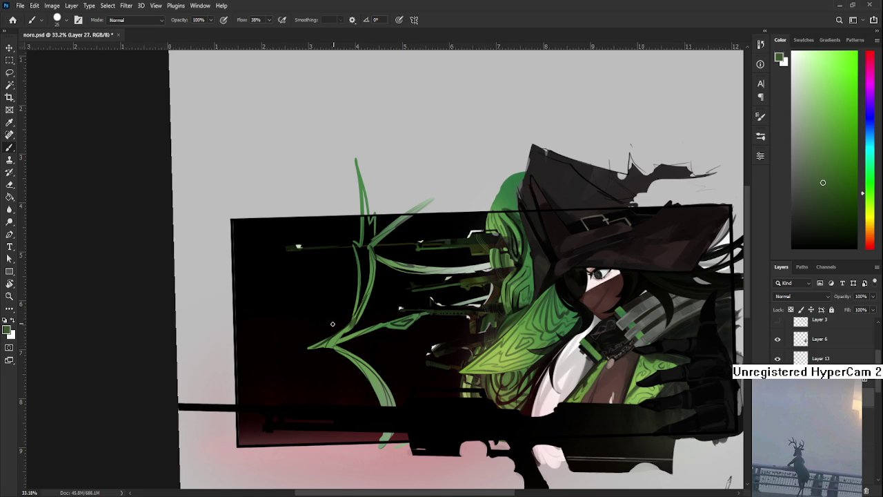
alt+click(332, 337)
drag(417, 316, 395, 356)
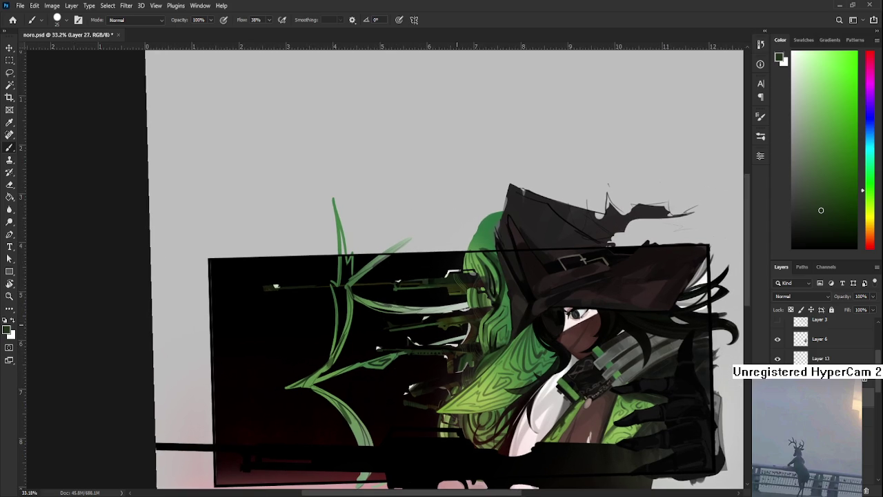
scroll(363, 360, up, 5)
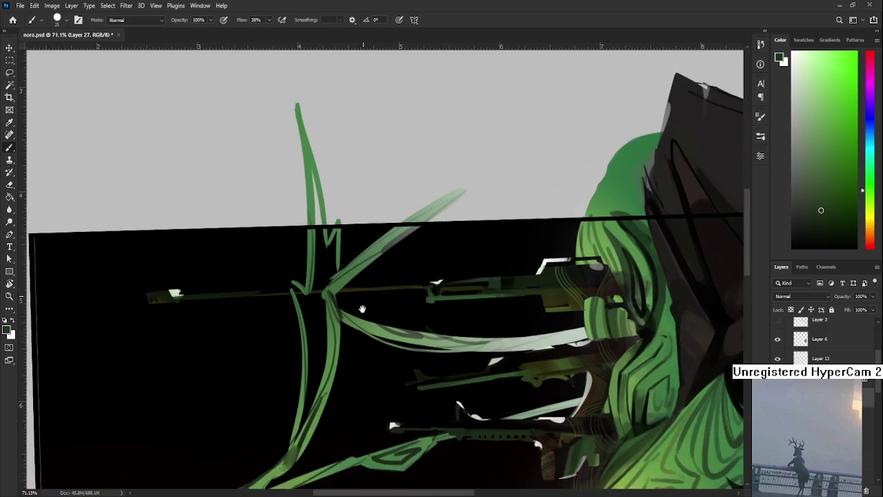
Erase a thin strip of the vertical green stroke above the top rifle with a fine eraser
scroll(363, 360, up, 1)
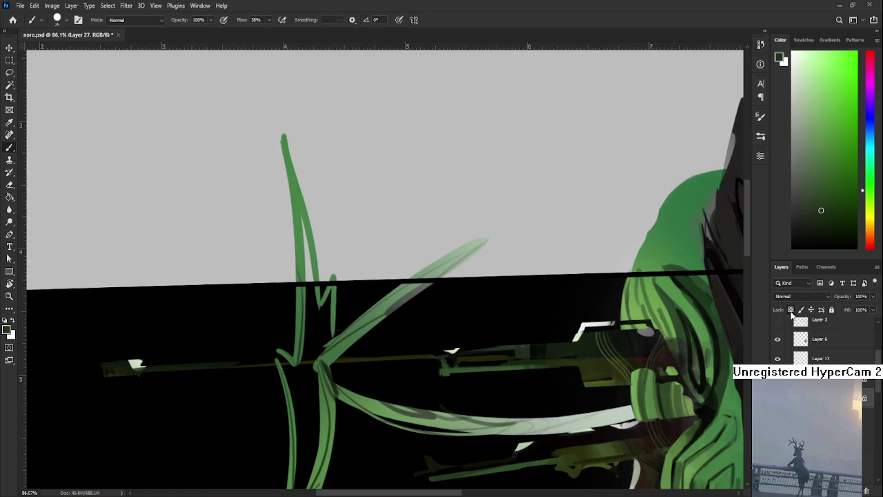
key(e)
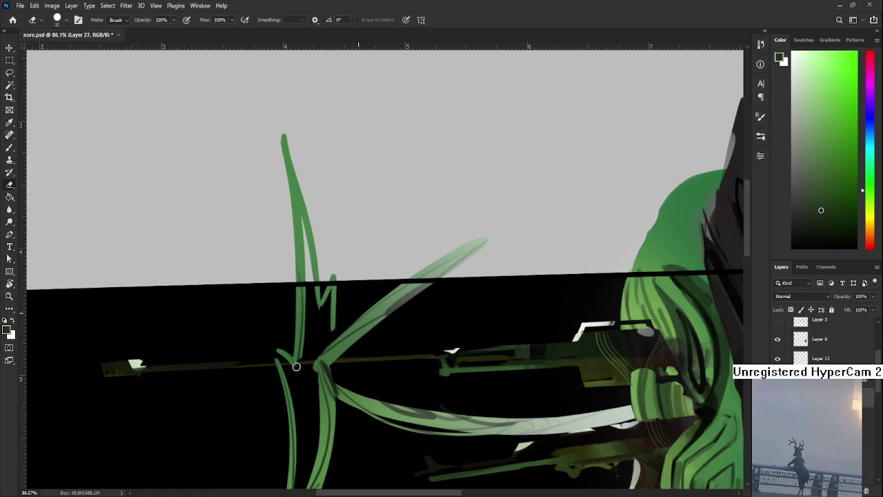
key(bracketleft)
key(bracketleft)
key(bracketleft)
key(bracketleft)
key(bracketleft)
drag(334, 304, 333, 333)
drag(335, 287, 334, 335)
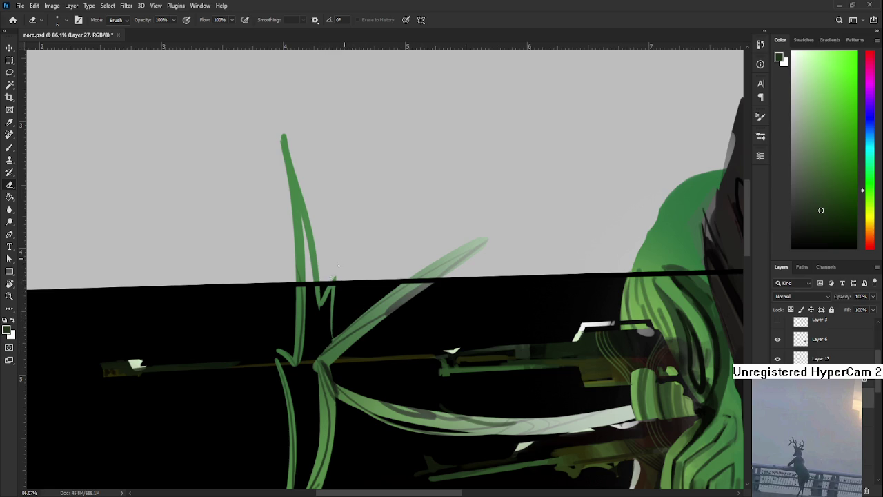
scroll(371, 264, down, 4)
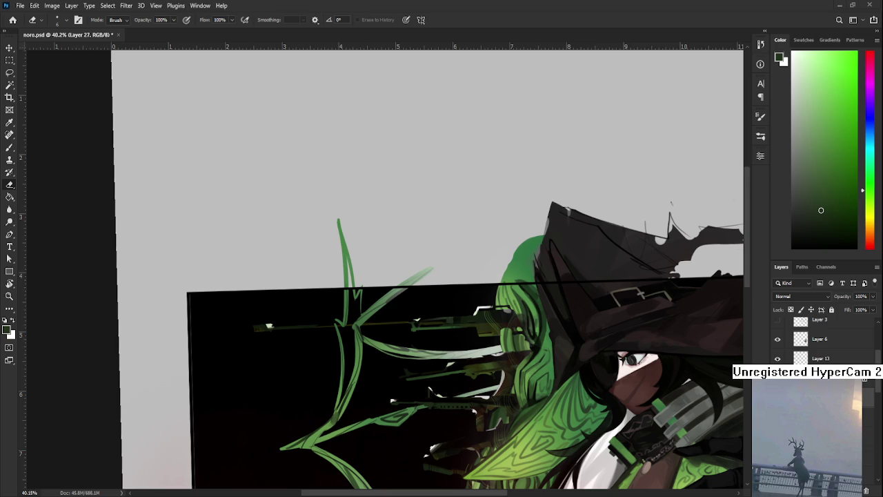
scroll(422, 284, down, 3)
scroll(422, 285, up, 1)
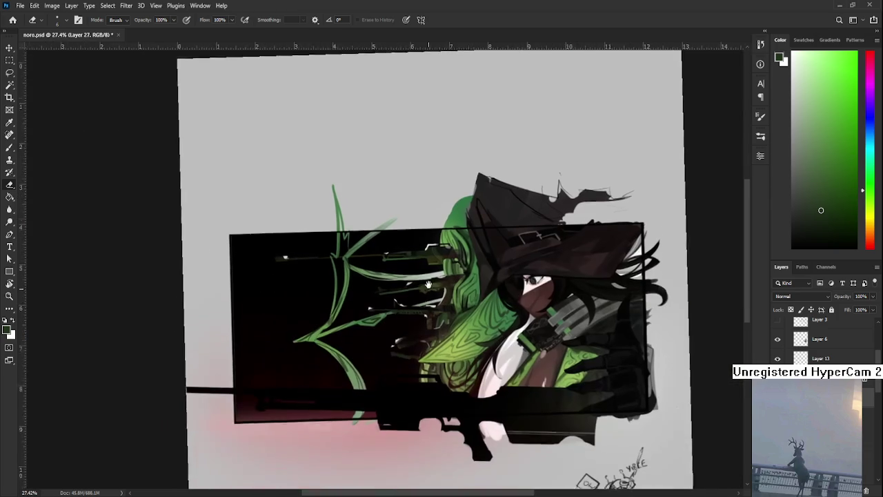
Zoom out and reframe the view to check the whole piece
scroll(421, 284, up, 2)
scroll(421, 284, up, 2)
drag(422, 285, 433, 301)
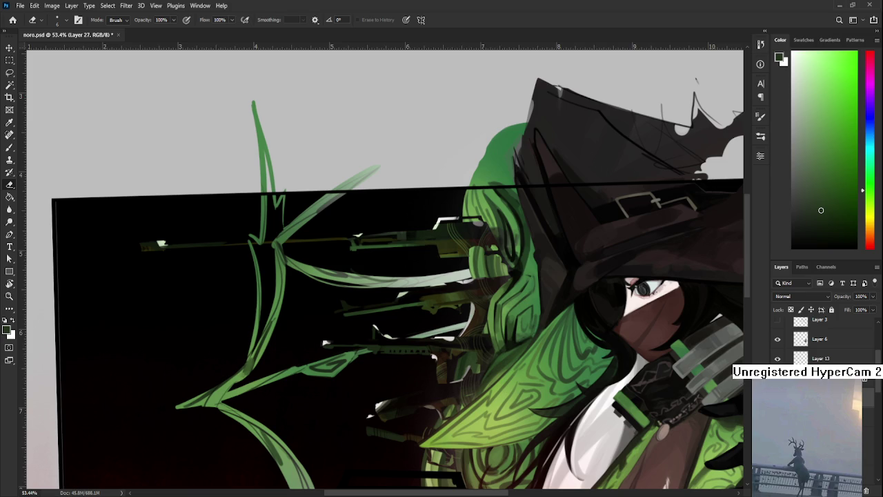
scroll(350, 354, down, 3)
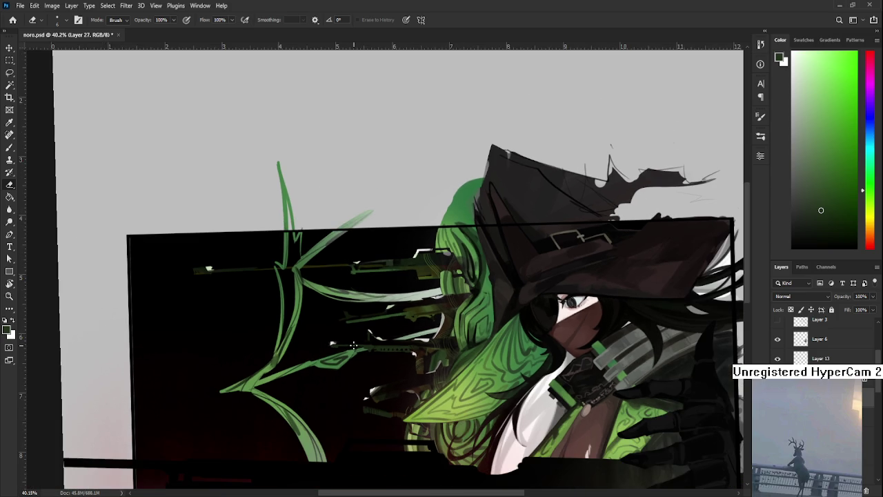
scroll(355, 337, down, 3)
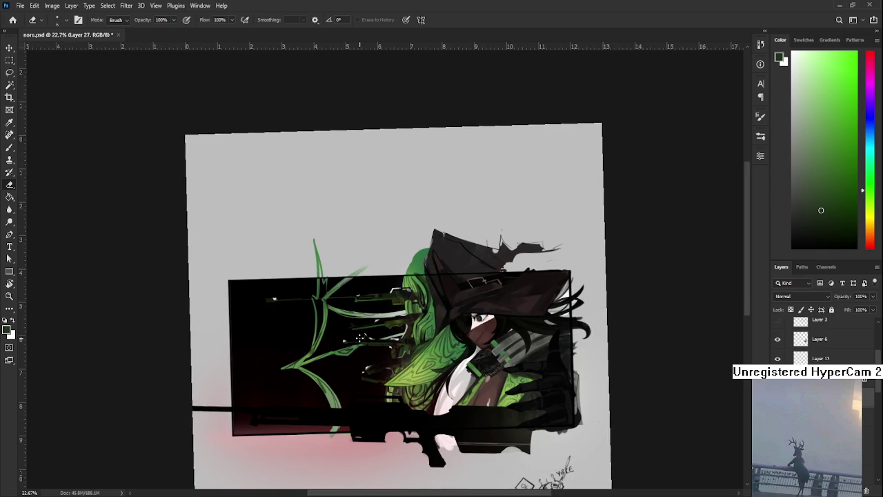
scroll(350, 347, down, 2)
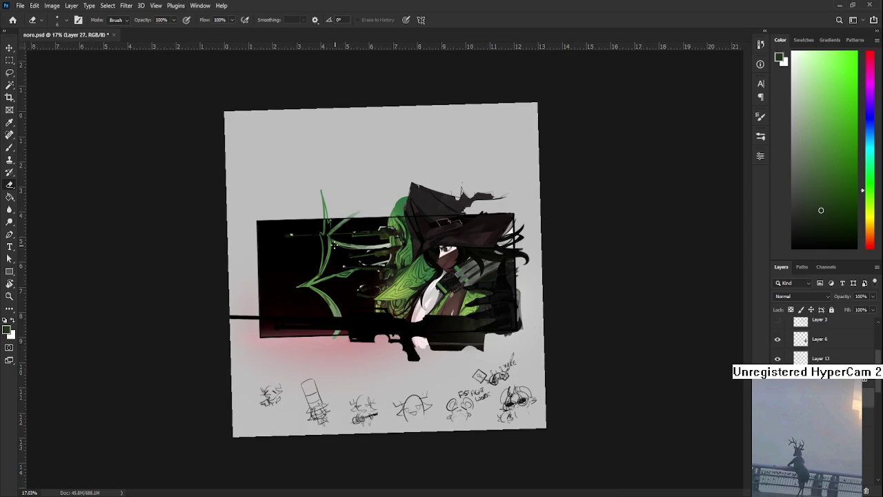
scroll(345, 283, up, 2)
scroll(346, 283, up, 2)
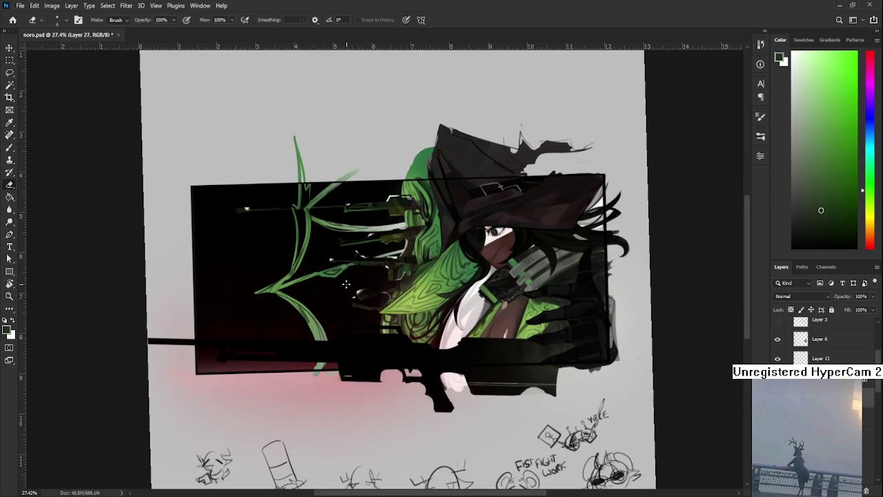
scroll(346, 284, up, 1)
Rotate the canvas view back to 0°
key(r)
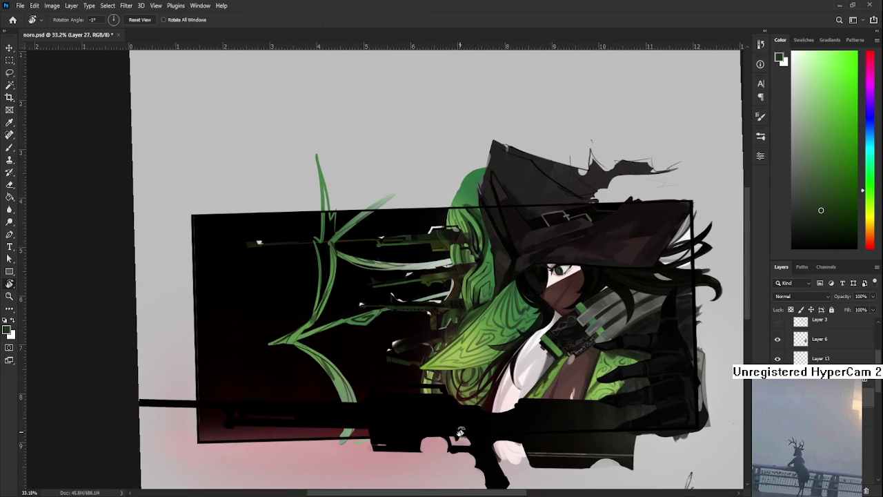
drag(407, 353, 475, 383)
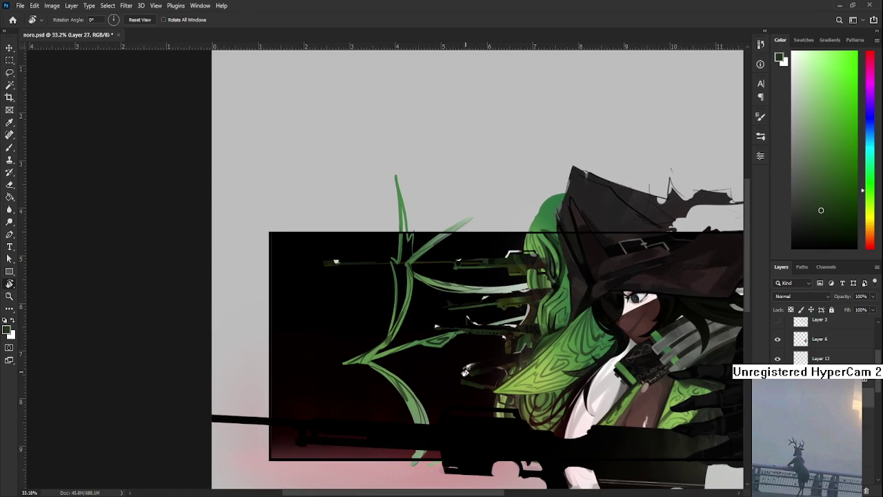
scroll(466, 370, up, 1)
scroll(465, 370, up, 1)
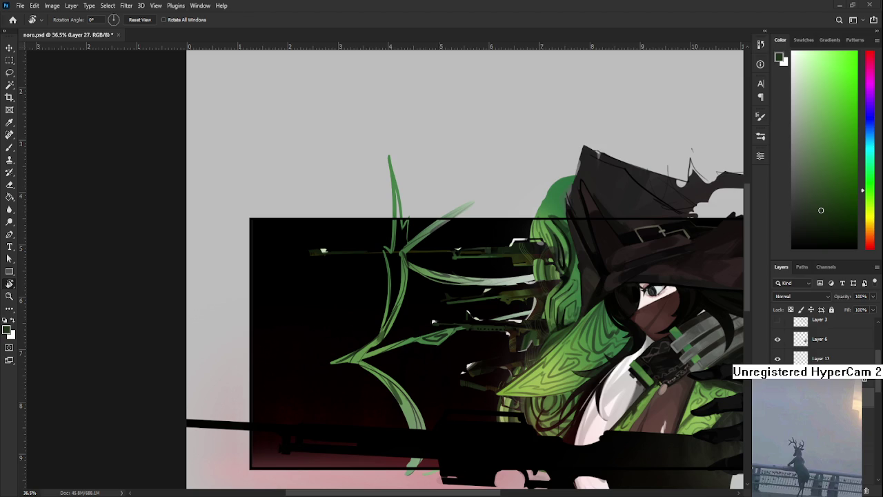
scroll(358, 291, up, 2)
key(l)
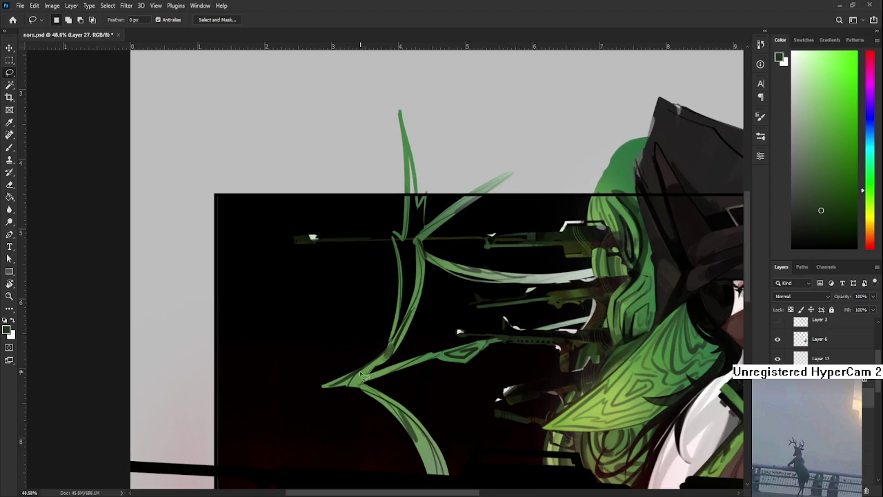
mouse_move(360, 374)
mouse_down()
mouse_move(395, 310)
mouse_move(393, 321)
mouse_up()
drag(387, 357, 394, 324)
scroll(335, 341, down, 3)
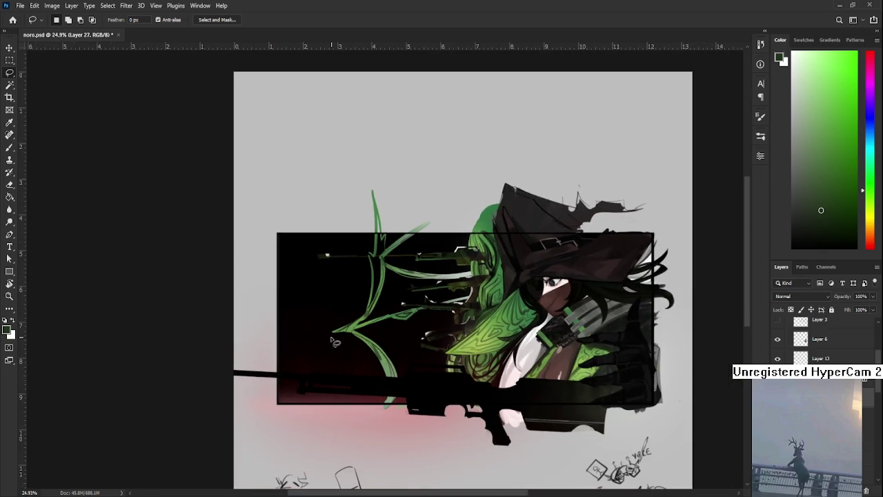
scroll(333, 340, up, 2)
scroll(345, 331, up, 2)
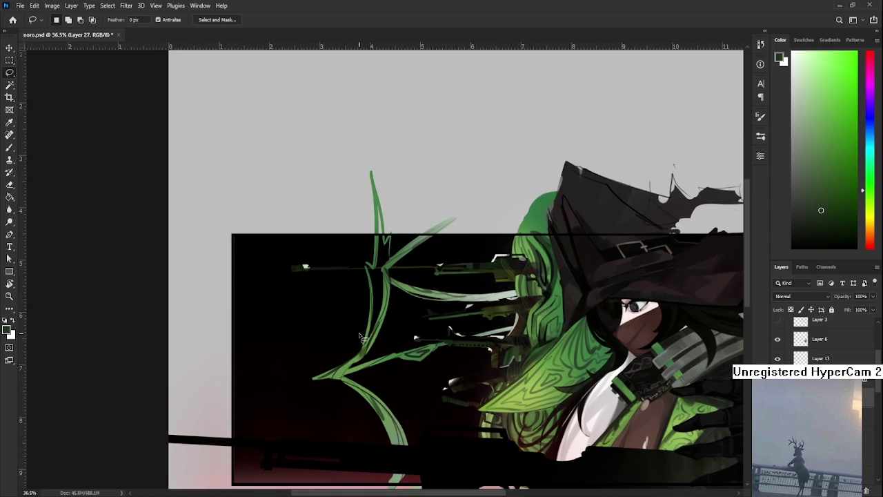
scroll(365, 348, down, 1)
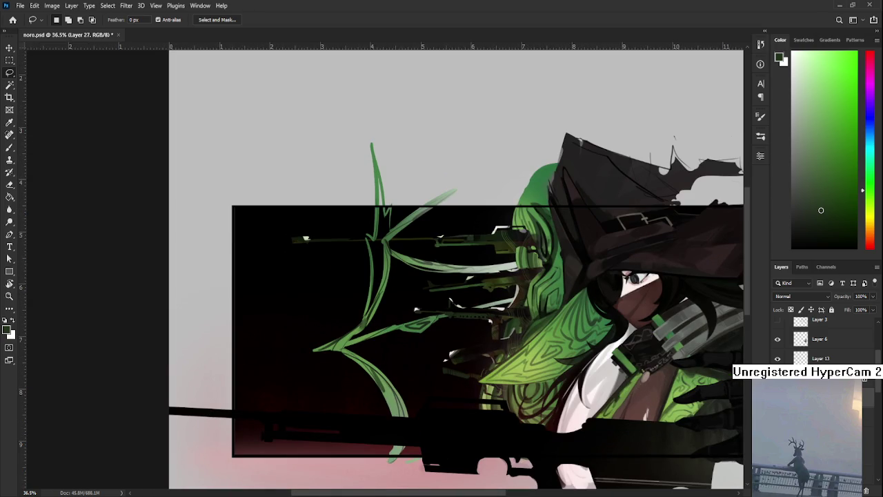
scroll(820, 338, up, 3)
scroll(821, 338, down, 1)
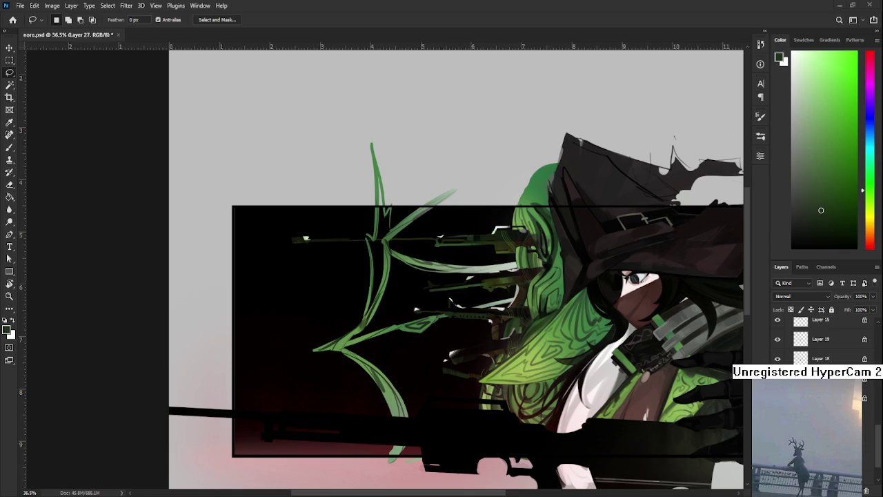
scroll(397, 283, up, 1)
scroll(396, 283, down, 1)
drag(382, 315, 351, 317)
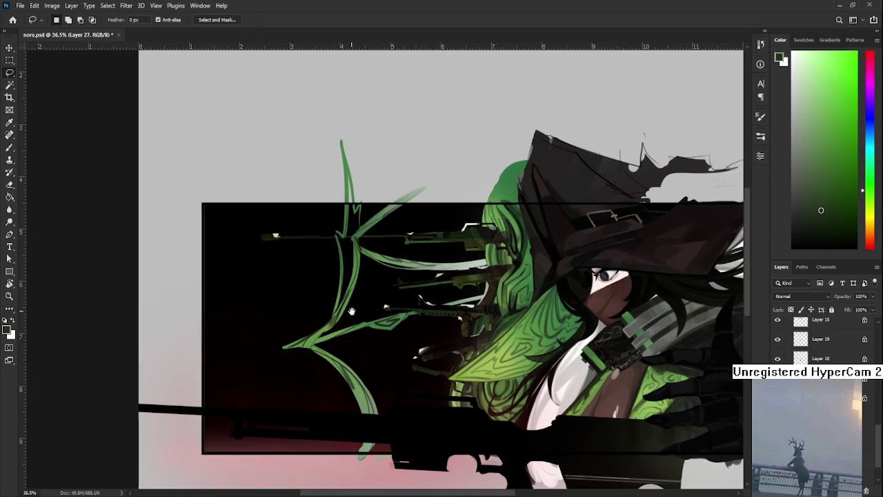
scroll(456, 362, up, 1)
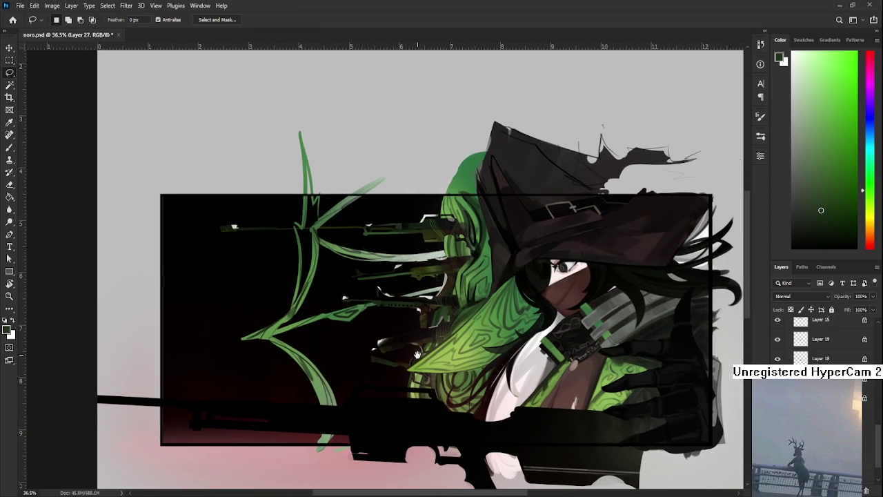
scroll(457, 362, down, 1)
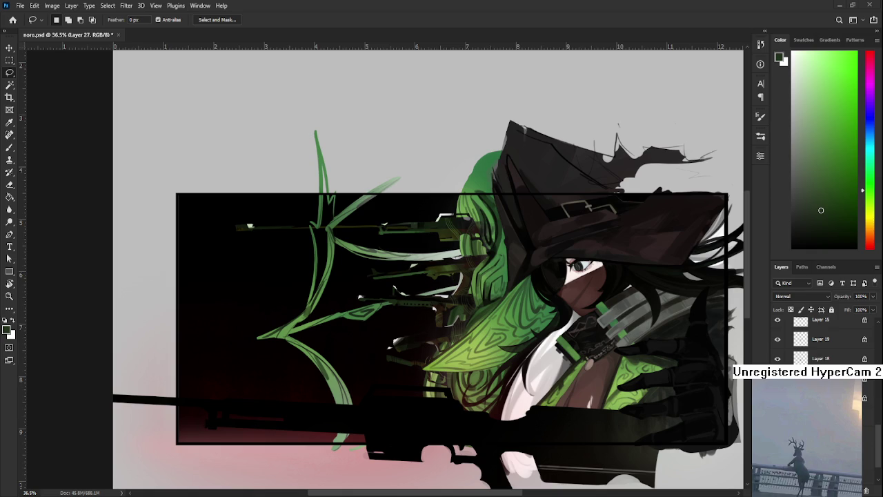
scroll(307, 384, up, 1)
key(r)
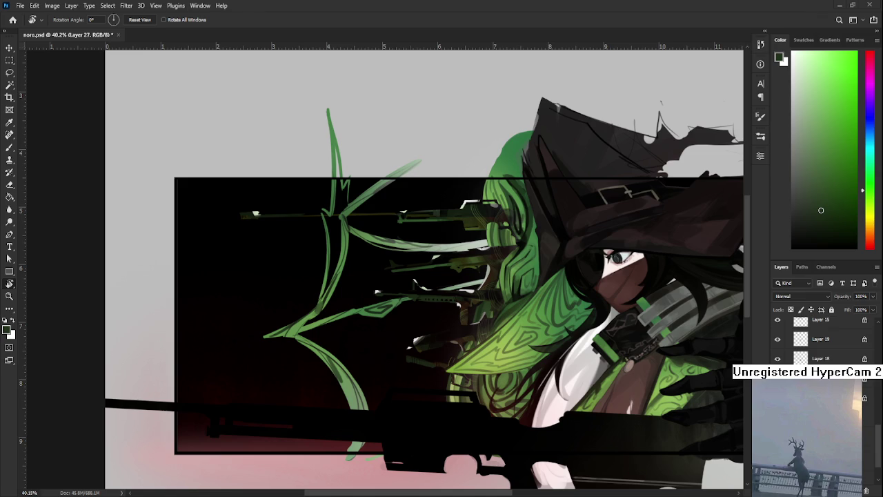
Reframe the view and switch to the layer below for the fill
scroll(328, 268, down, 2)
scroll(327, 268, up, 2)
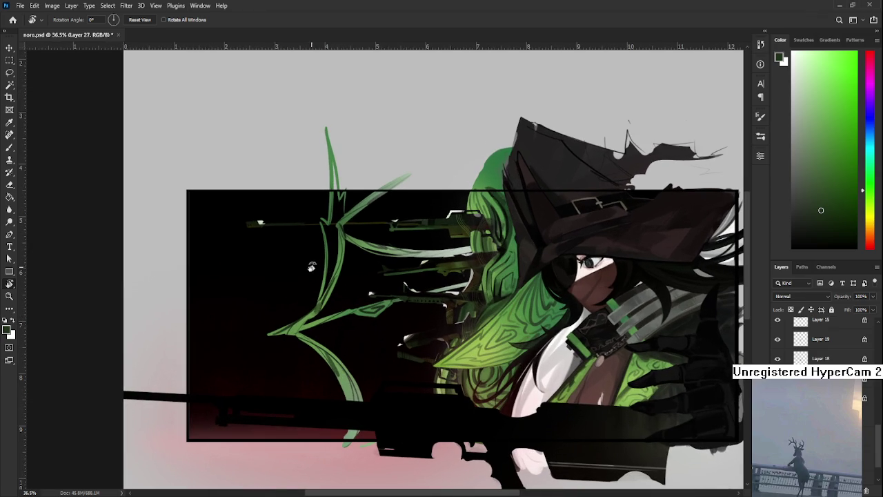
drag(314, 302, 344, 305)
scroll(815, 414, up, 2)
scroll(821, 338, down, 2)
scroll(821, 338, down, 1)
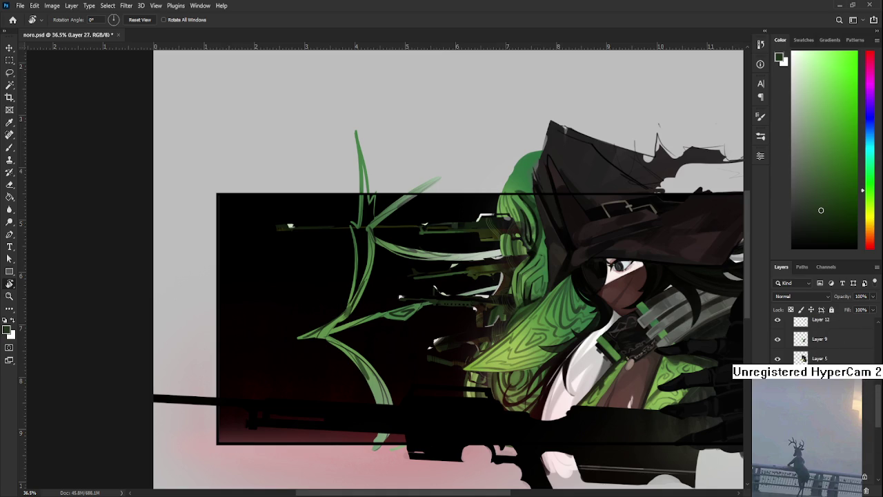
scroll(821, 338, down, 1)
scroll(821, 338, down, 2)
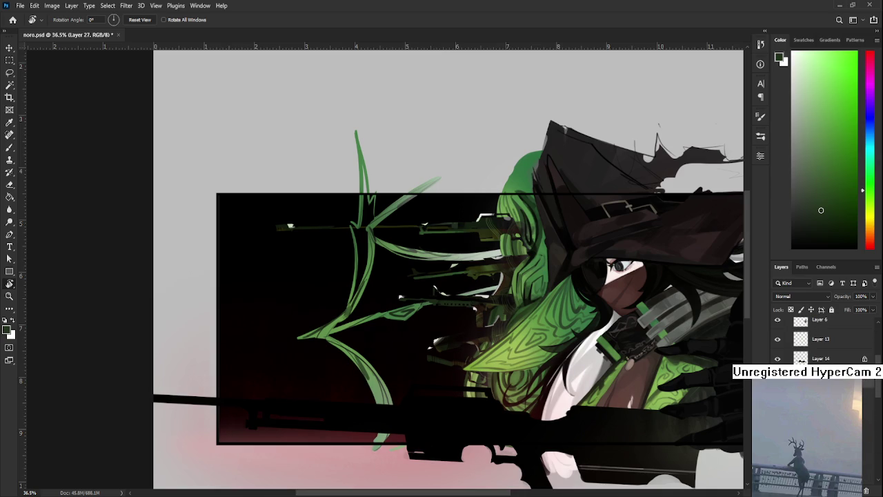
key(alt+bracketleft)
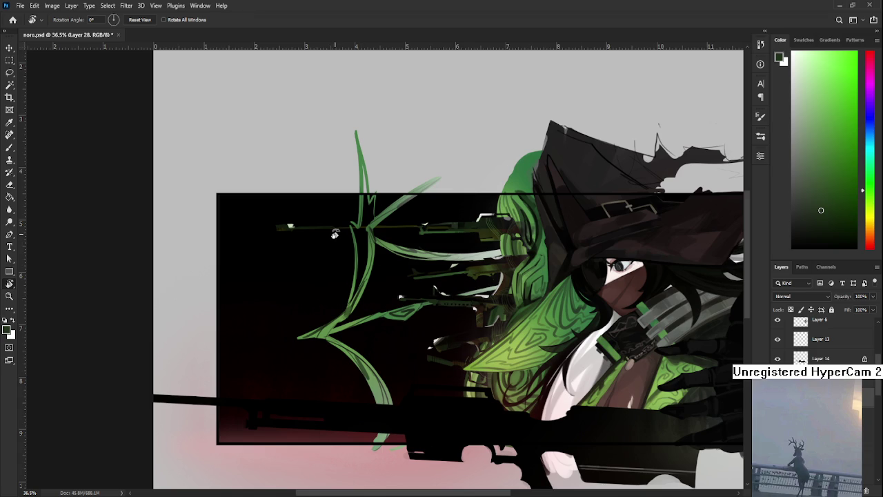
Lasso-select the area left of the green strokes, following the stroke edge
key(l)
mouse_move(325, 332)
mouse_down()
mouse_move(378, 390)
mouse_move(330, 177)
mouse_move(366, 194)
mouse_move(367, 218)
mouse_move(355, 231)
mouse_move(353, 307)
mouse_move(331, 334)
mouse_up()
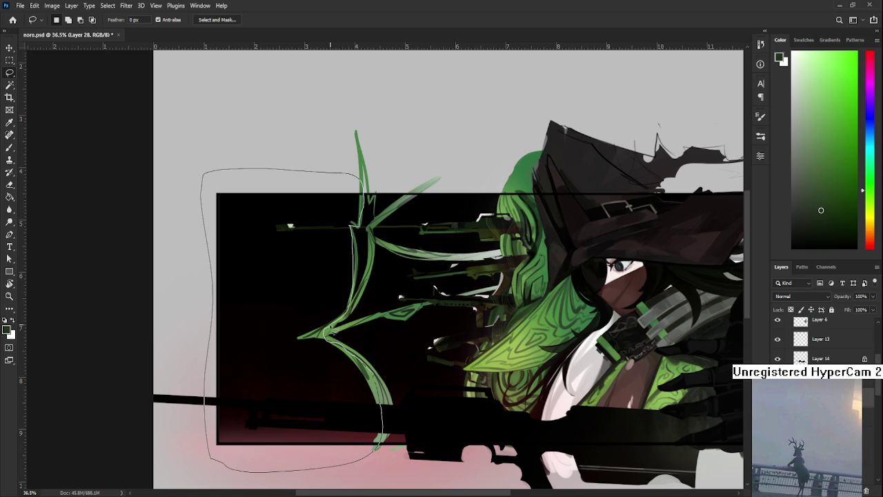
scroll(357, 251, up, 5)
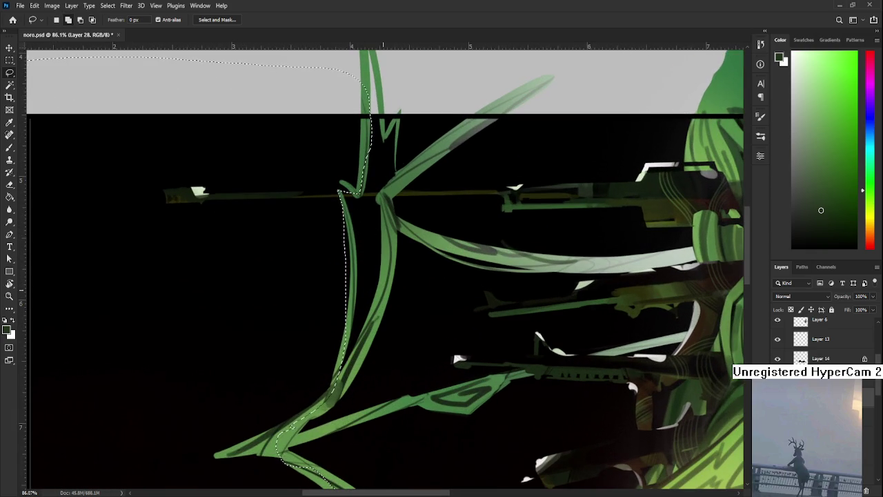
drag(355, 240, 298, 394)
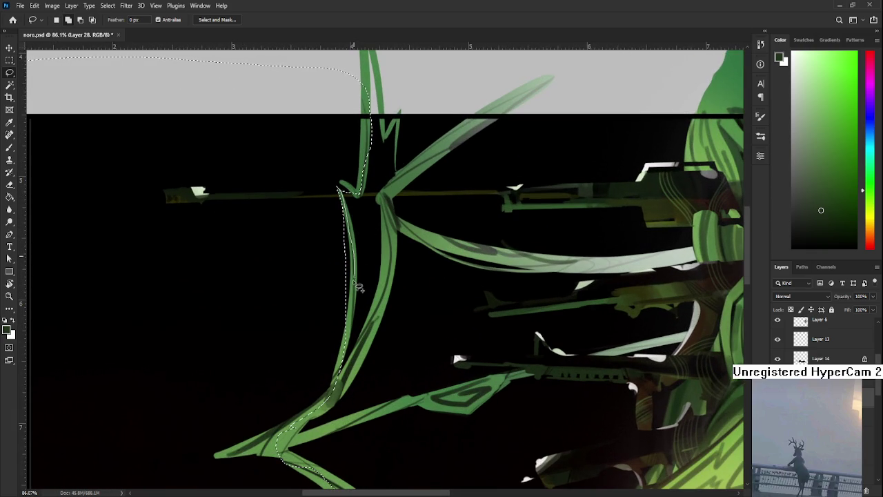
scroll(298, 395, down, 5)
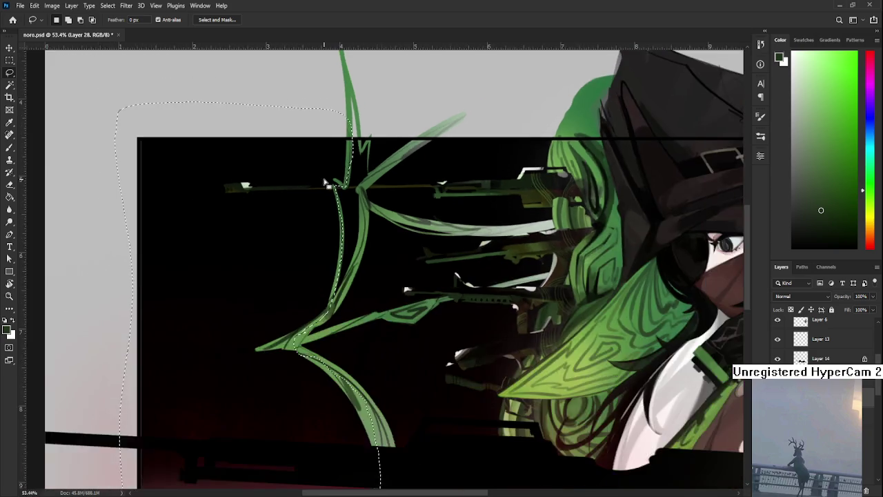
Fill the selected area with white instead of dark green
key(g)
click(295, 236)
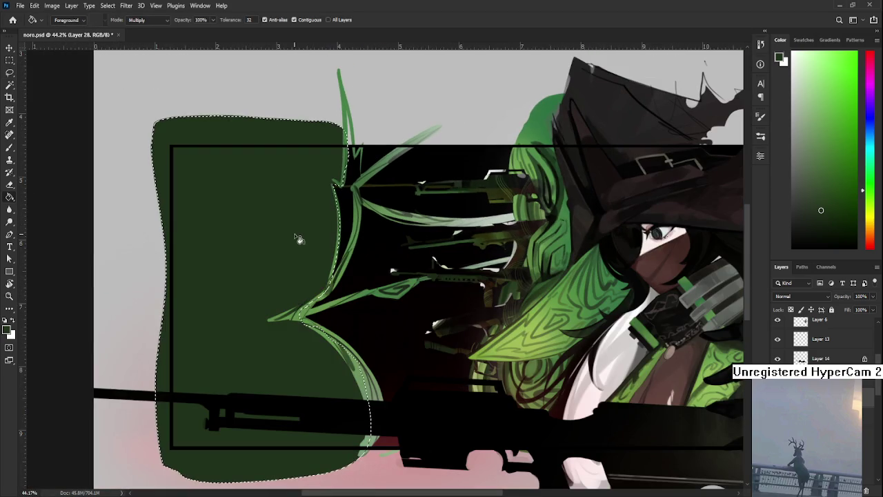
key(ctrl+z)
key(x)
click(262, 279)
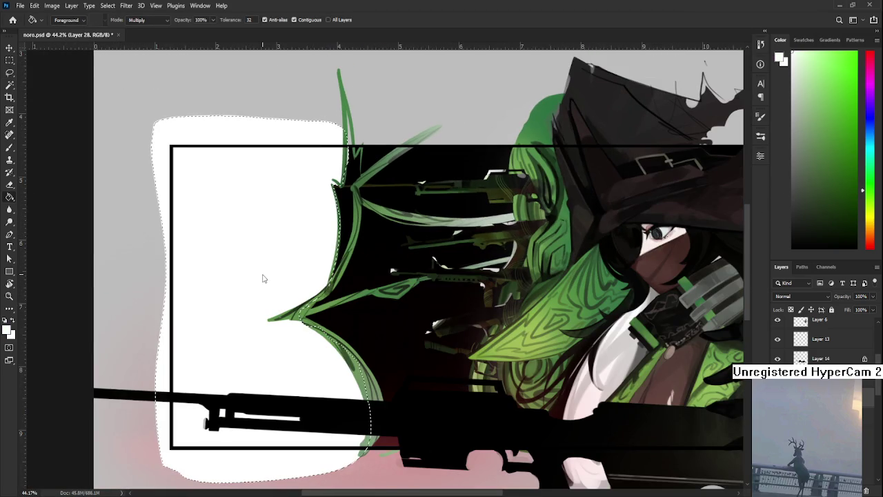
Deselect, then marquee-select the white fill spilling below the panel
key(l)
key(ctrl+d)
scroll(345, 390, down, 1)
scroll(347, 391, down, 1)
scroll(348, 380, down, 1)
scroll(351, 362, up, 1)
scroll(352, 353, up, 2)
scroll(351, 354, left, 1)
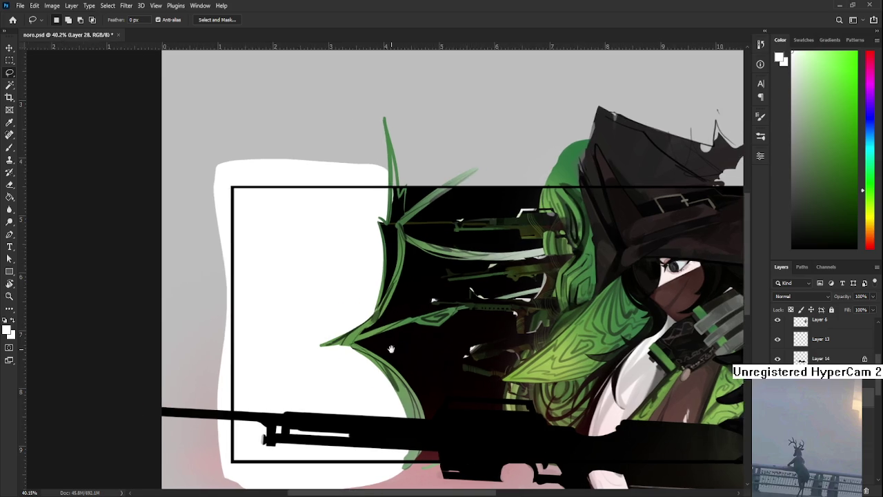
scroll(386, 350, down, 1)
scroll(407, 414, down, 2)
key(m)
drag(465, 447, 210, 388)
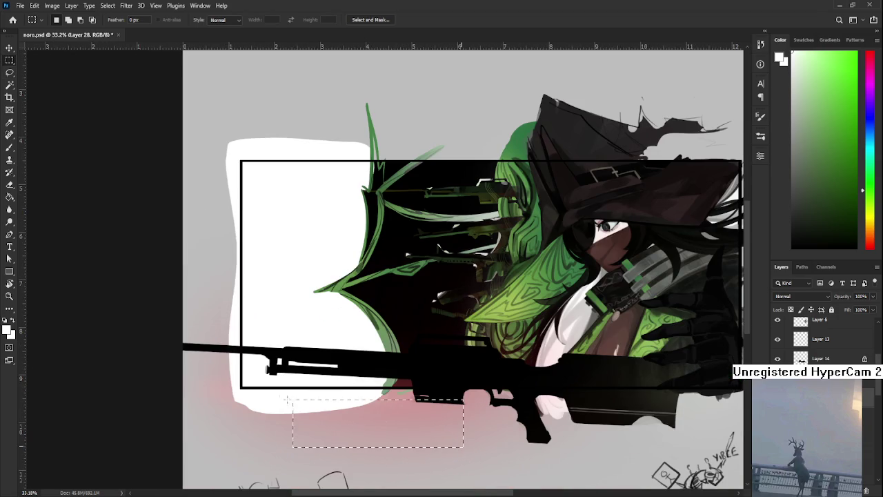
Delete the white overflow below, left of and above the panel border
key(Delete)
key(ctrl+d)
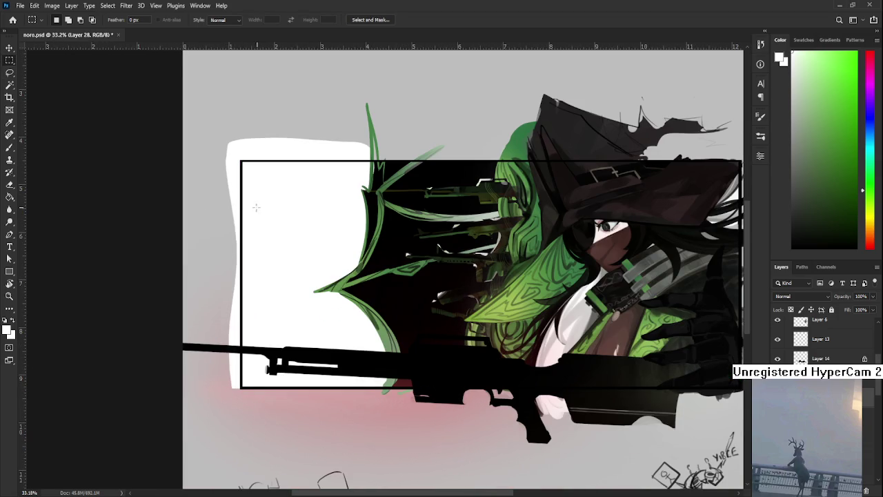
drag(207, 128, 240, 443)
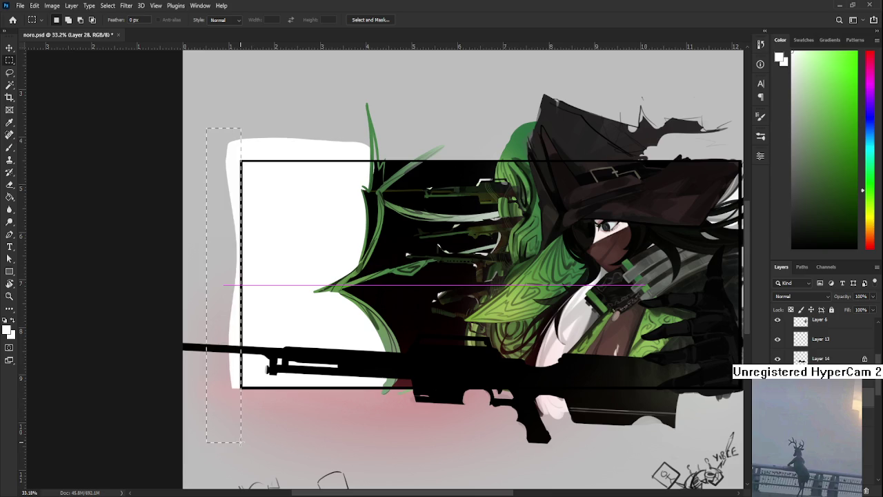
key(Delete)
key(ctrl+d)
drag(220, 121, 404, 160)
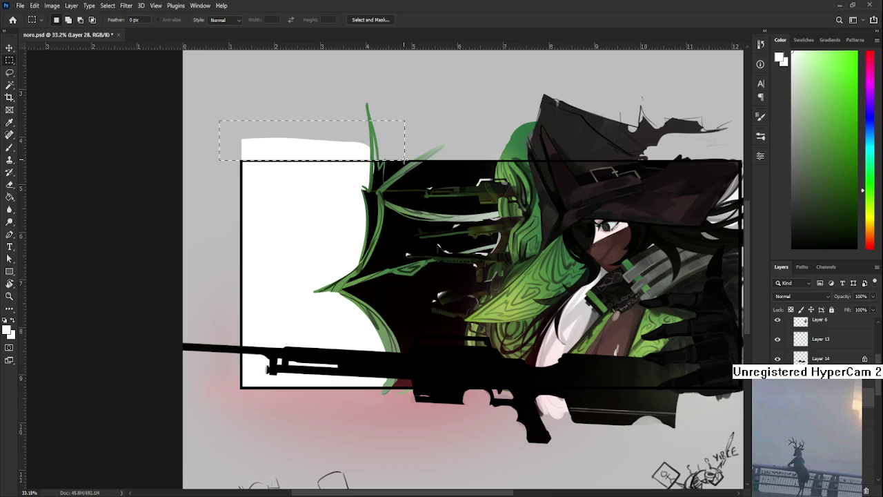
key(Delete)
key(ctrl+d)
Reframe the view to check the whole trimmed panel
scroll(345, 133, up, 2)
scroll(345, 132, up, 2)
scroll(345, 133, up, 2)
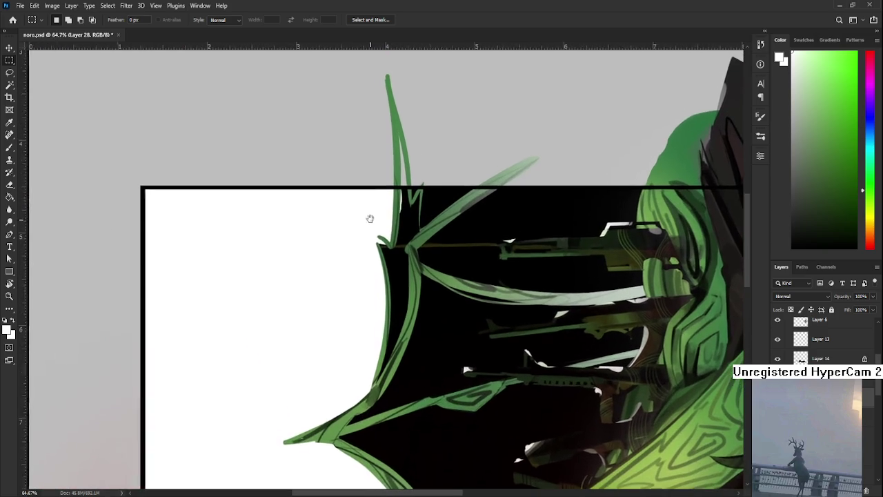
scroll(370, 219, down, 3)
scroll(370, 218, down, 2)
mouse_move(481, 344)
mouse_down()
mouse_move(449, 288)
mouse_move(416, 325)
mouse_up()
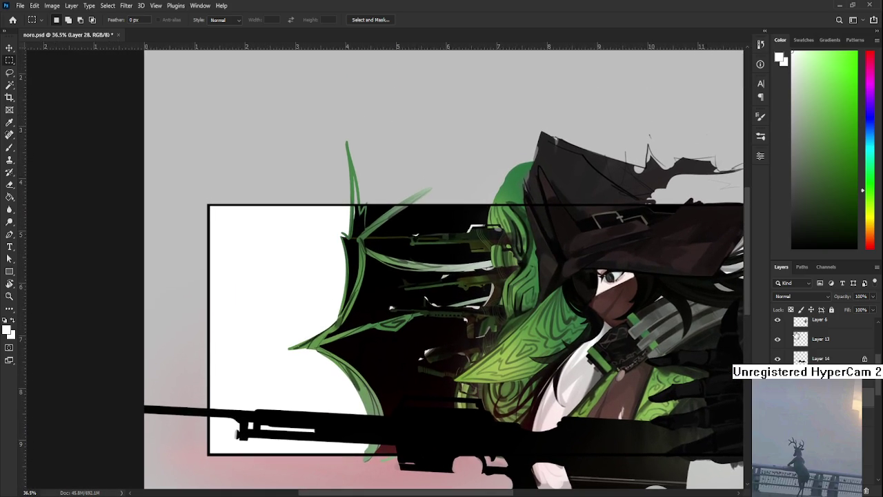
scroll(821, 338, down, 2)
scroll(821, 338, down, 1)
scroll(821, 338, down, 2)
scroll(821, 338, down, 1)
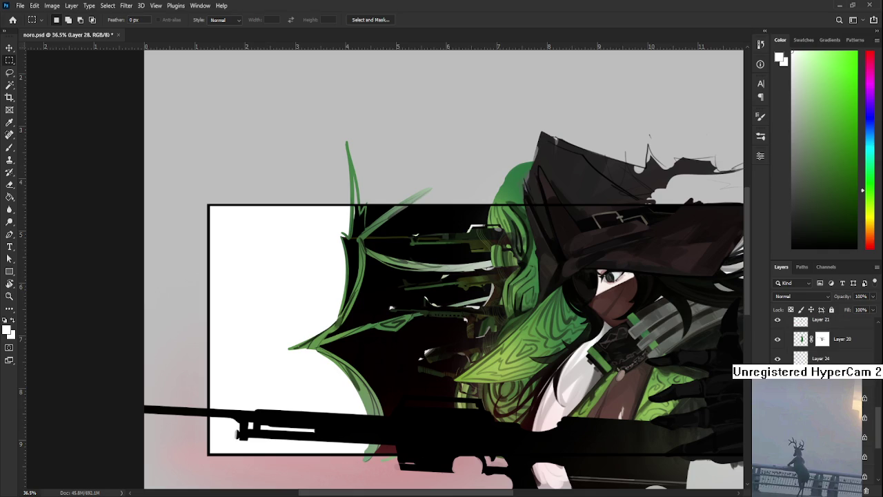
scroll(821, 338, down, 1)
scroll(821, 338, down, 2)
scroll(821, 338, down, 2)
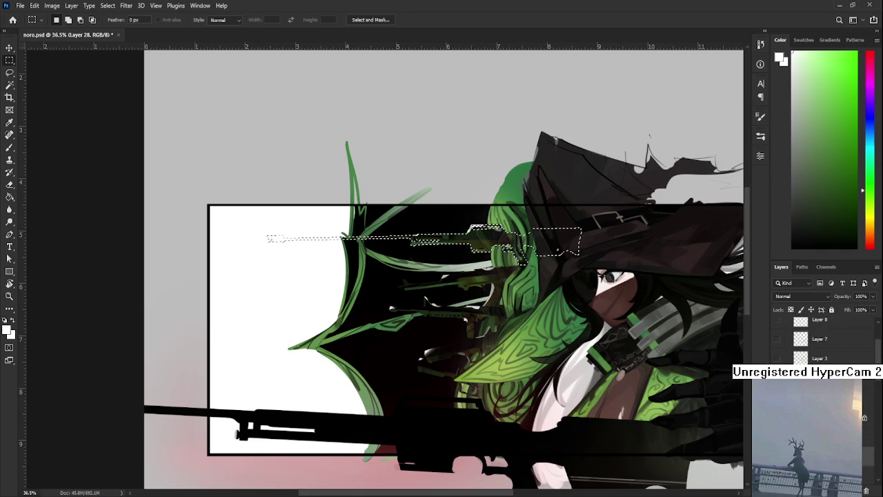
On the rifle layer, put the selected top rifle barrel onto its own layer
ctrl+click(233, 231)
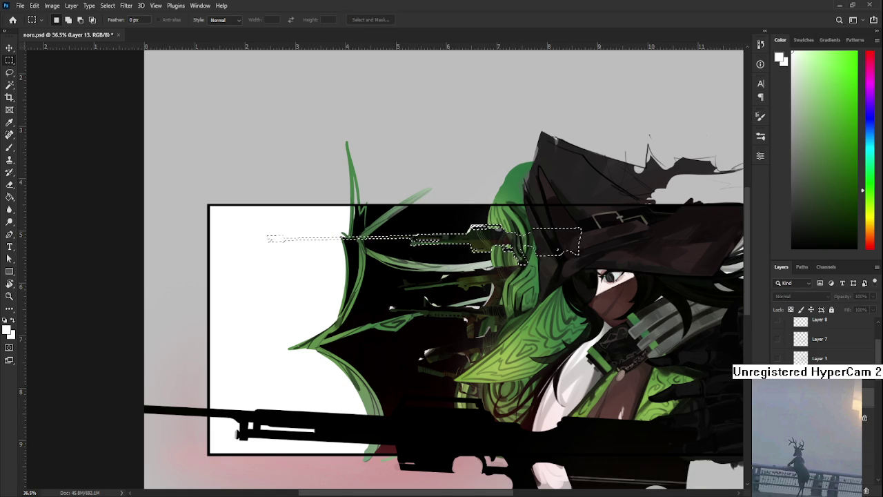
scroll(821, 338, down, 1)
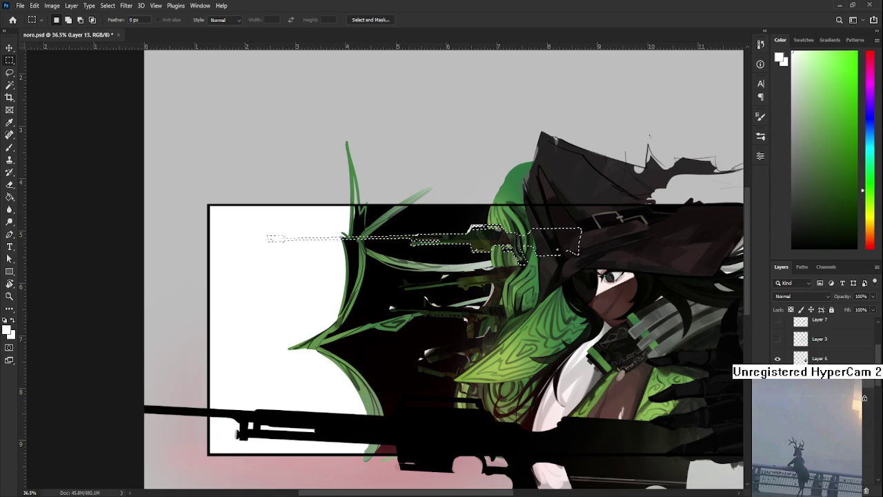
key(ctrl+v)
key(ctrl+d)
key(l)
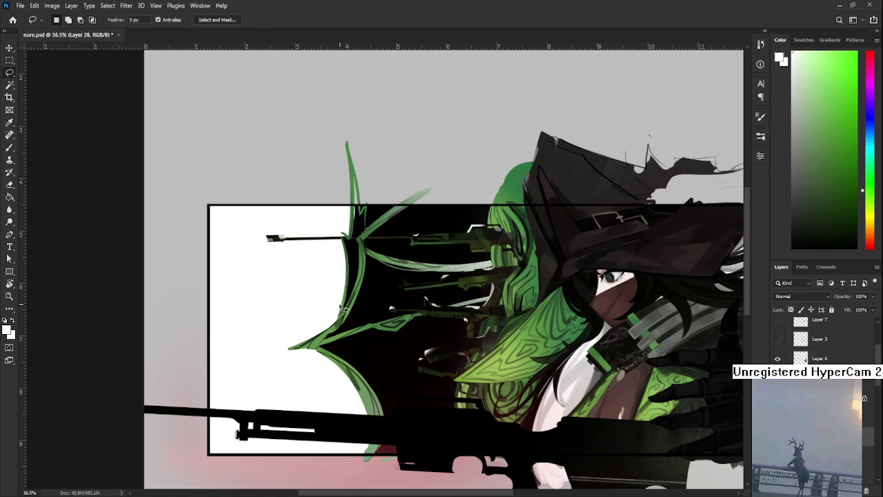
Bring the top rifle, green strokes and framed artwork into view
scroll(340, 307, down, 3)
scroll(340, 307, down, 2)
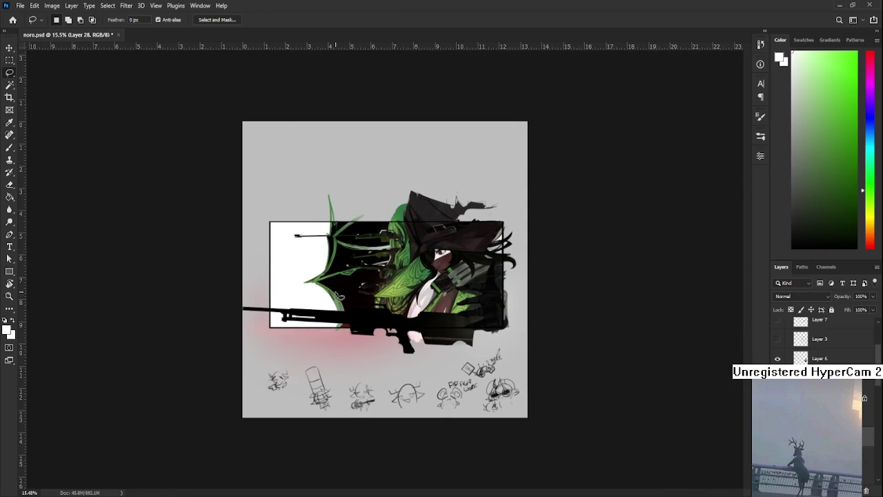
scroll(366, 220, up, 2)
scroll(366, 219, up, 2)
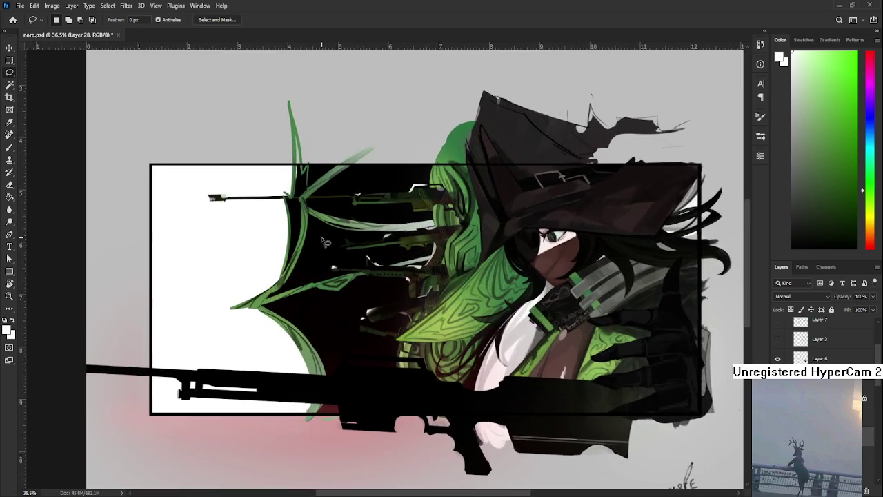
scroll(366, 219, up, 1)
scroll(310, 299, down, 2)
scroll(314, 309, down, 1)
scroll(318, 276, up, 2)
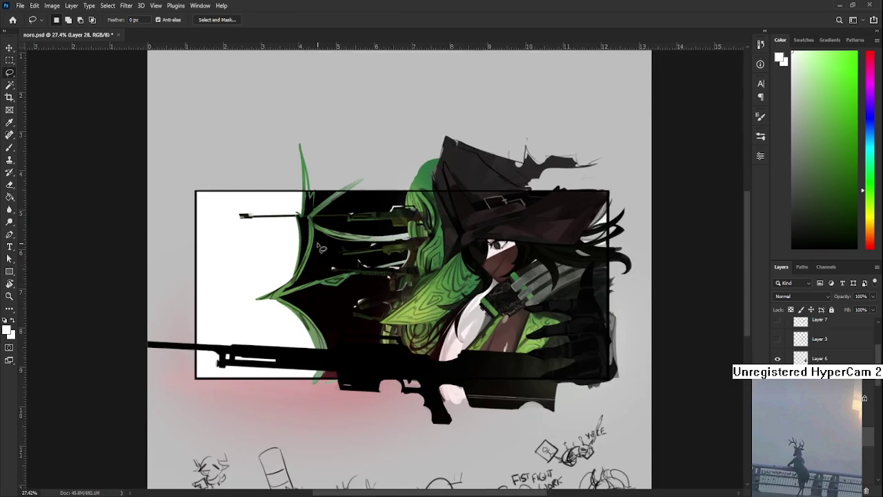
scroll(321, 248, up, 2)
drag(321, 249, 332, 324)
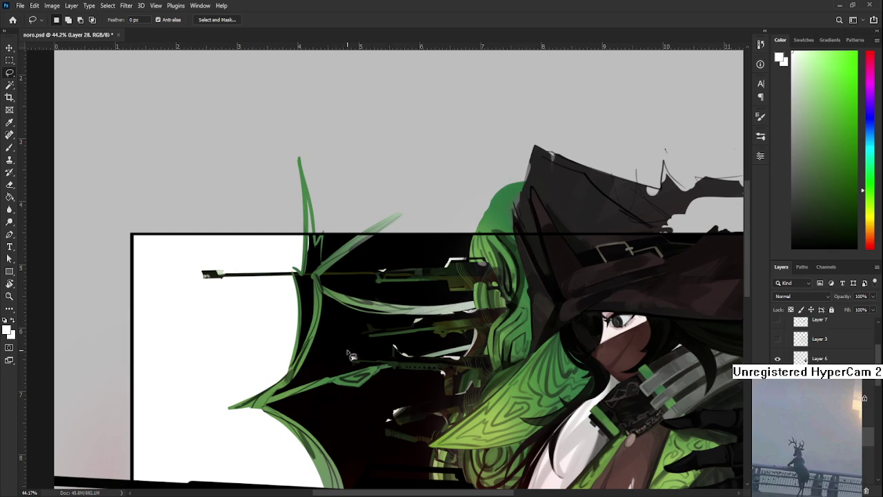
scroll(350, 354, up, 1)
mouse_move(334, 360)
mouse_down()
mouse_move(410, 325)
mouse_move(445, 324)
mouse_move(450, 338)
mouse_move(436, 330)
mouse_up()
scroll(445, 325, down, 1)
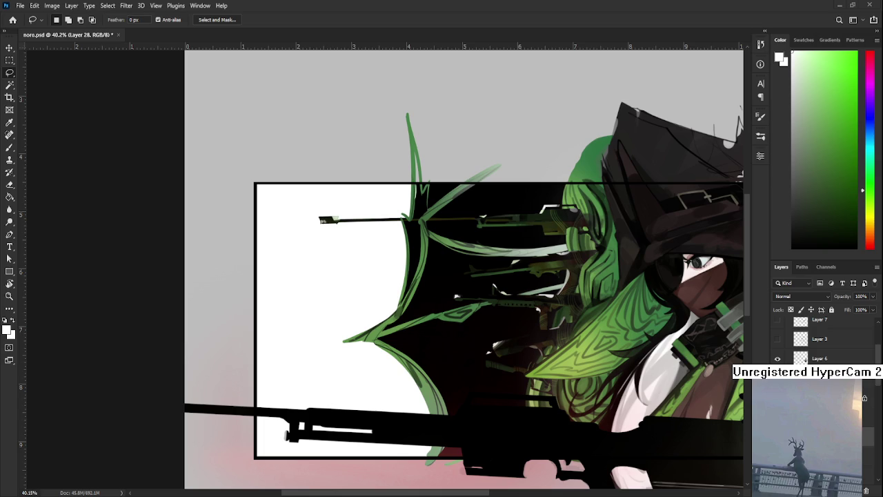
scroll(389, 347, up, 1)
scroll(383, 358, up, 1)
scroll(376, 369, up, 1)
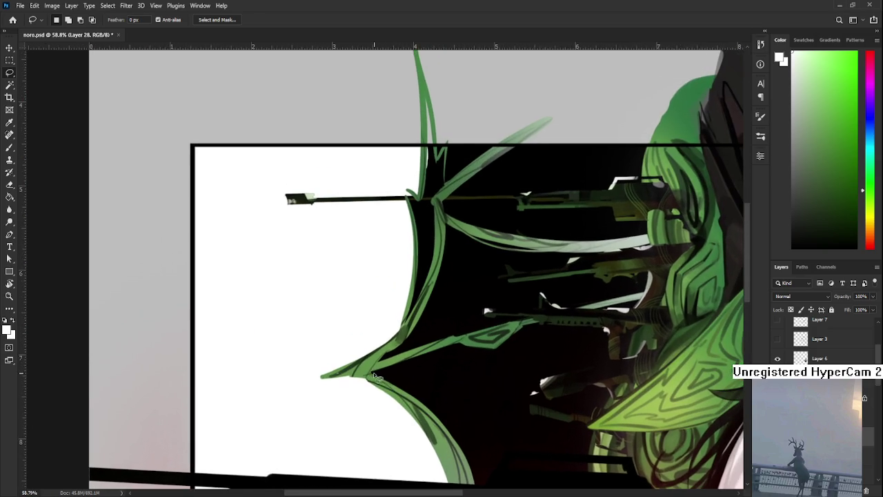
scroll(372, 374, down, 2)
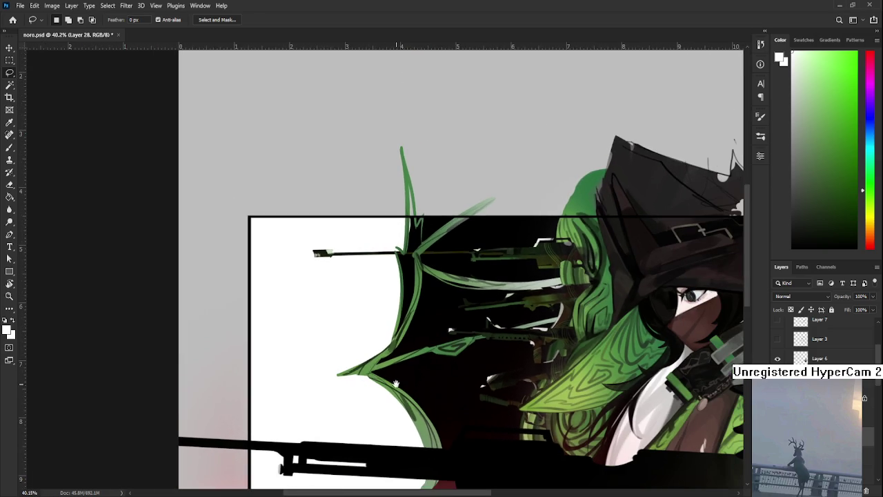
scroll(381, 360, down, 2)
scroll(389, 351, down, 1)
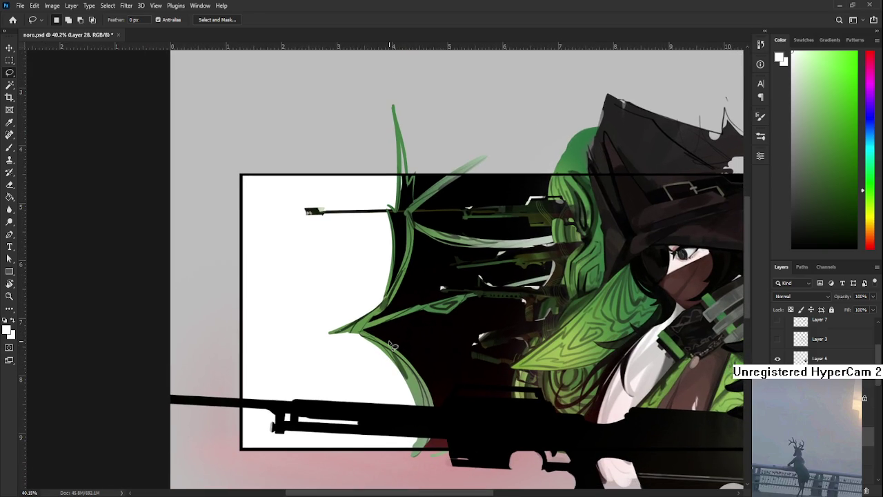
scroll(391, 345, up, 1)
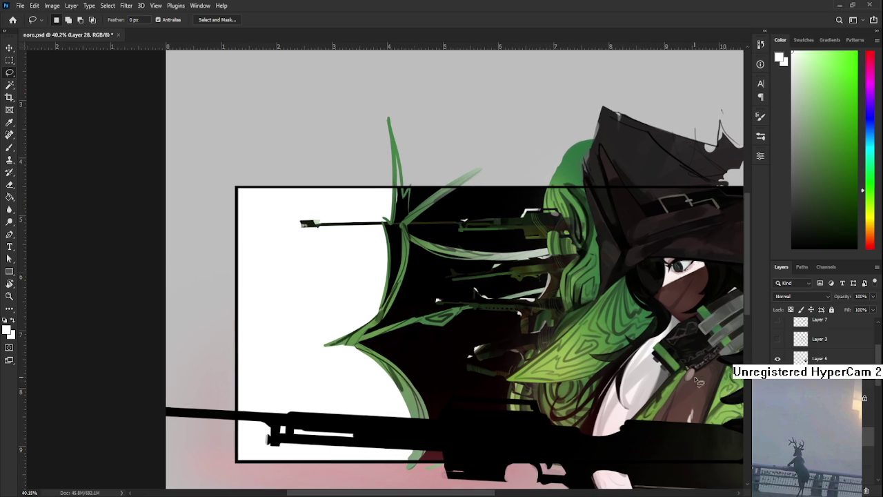
scroll(821, 338, up, 1)
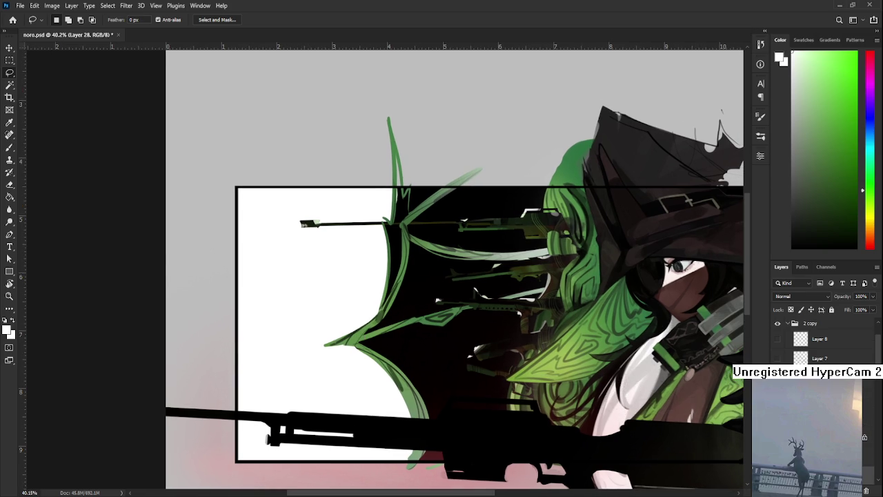
Hide the Layer 7 sketch lines and show the Layer 8 figure sketch
click(777, 358)
click(776, 358)
click(776, 339)
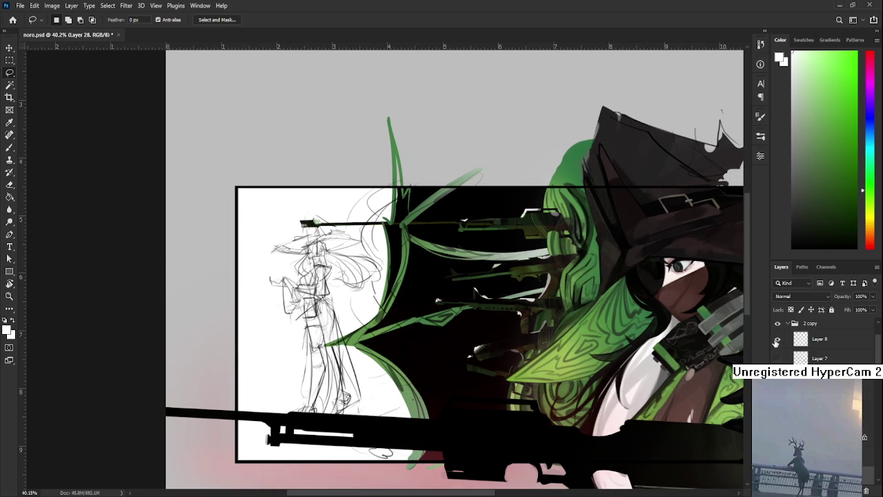
click(777, 339)
scroll(409, 301, up, 1)
scroll(399, 316, up, 1)
scroll(399, 316, up, 1)
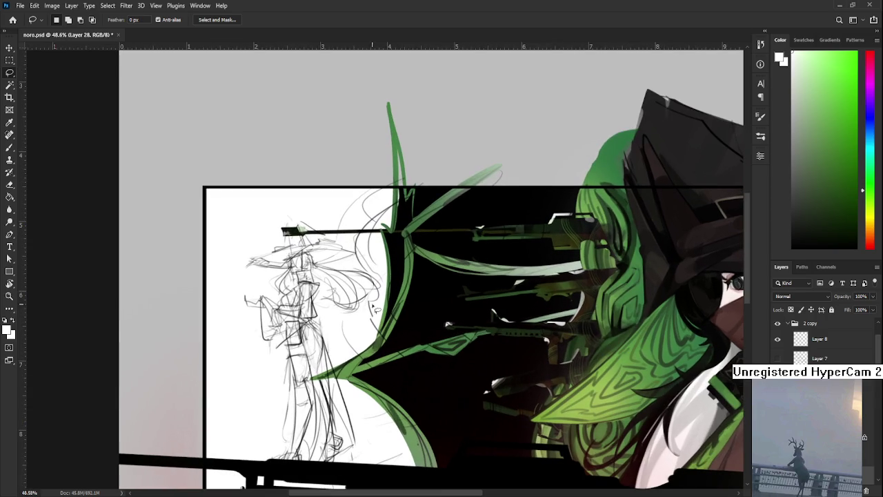
Lasso around the figure's head, black-fill it, then clear it on Layer 8
mouse_move(349, 319)
mouse_down()
mouse_move(345, 252)
mouse_move(320, 194)
mouse_move(495, 386)
mouse_move(370, 392)
mouse_move(342, 331)
mouse_up()
key(ctrl+BackSpace)
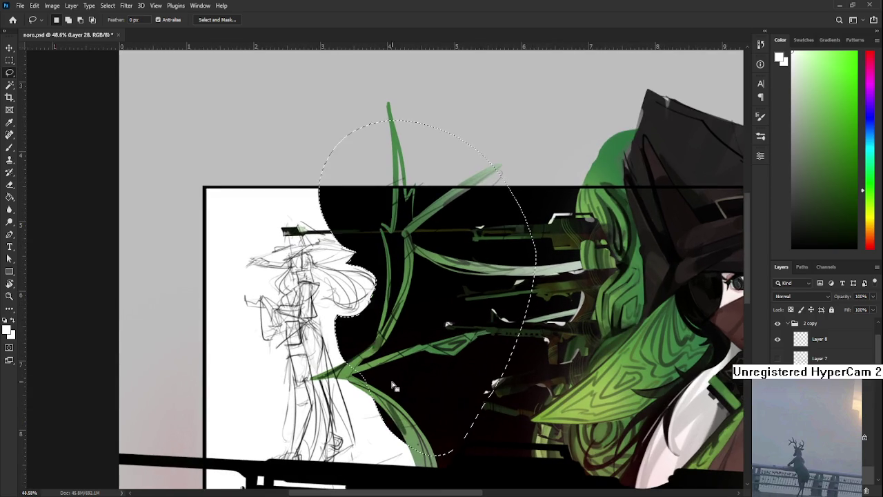
scroll(403, 393, down, 1)
click(820, 338)
key(Delete)
key(ctrl+d)
Outline around the gun stock and reposition Layer 8 in the layer stack
mouse_move(458, 415)
mouse_down()
mouse_move(441, 397)
mouse_move(430, 329)
mouse_up()
mouse_move(354, 319)
mouse_down()
mouse_move(445, 324)
mouse_move(383, 287)
mouse_up()
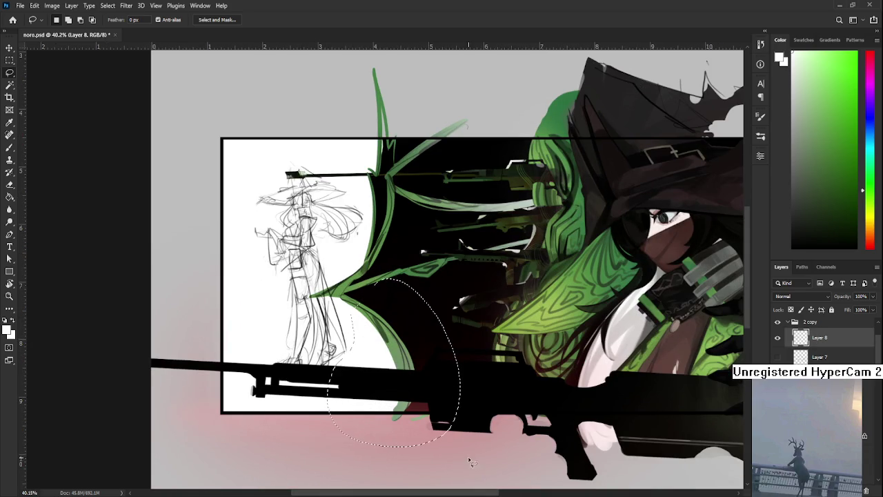
scroll(336, 374, up, 1)
scroll(335, 373, down, 1)
drag(336, 373, 372, 426)
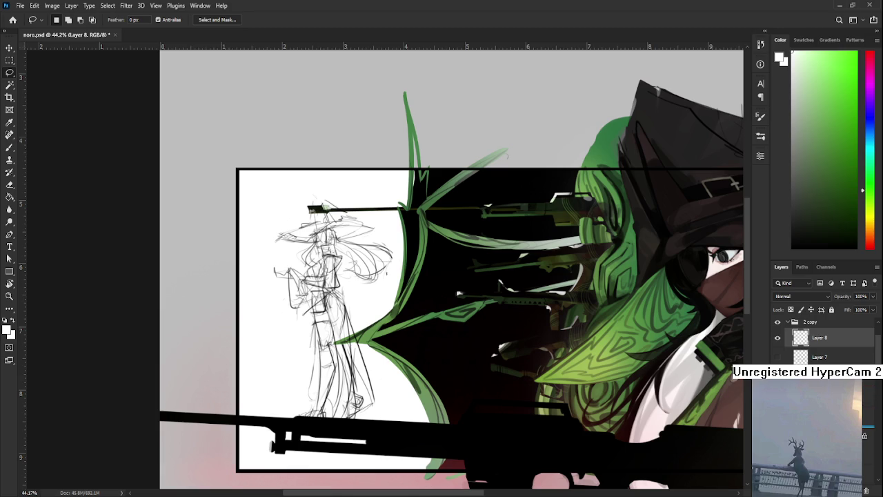
click(866, 489)
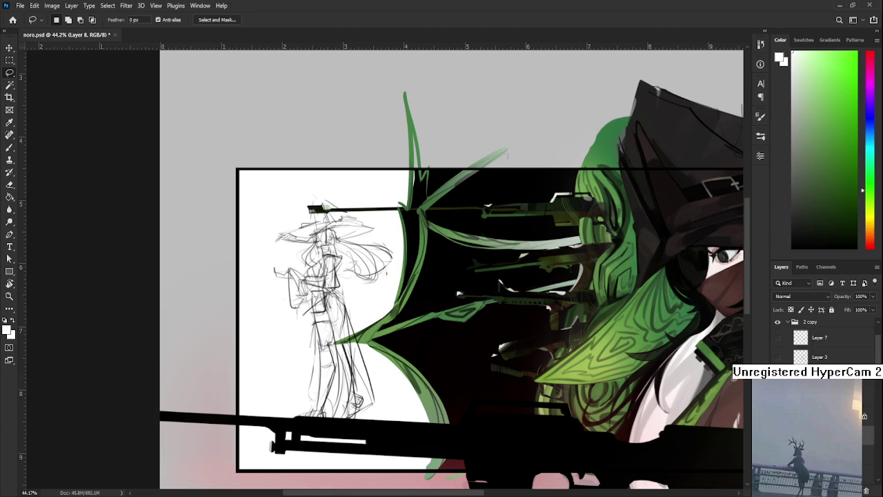
scroll(433, 327, down, 1)
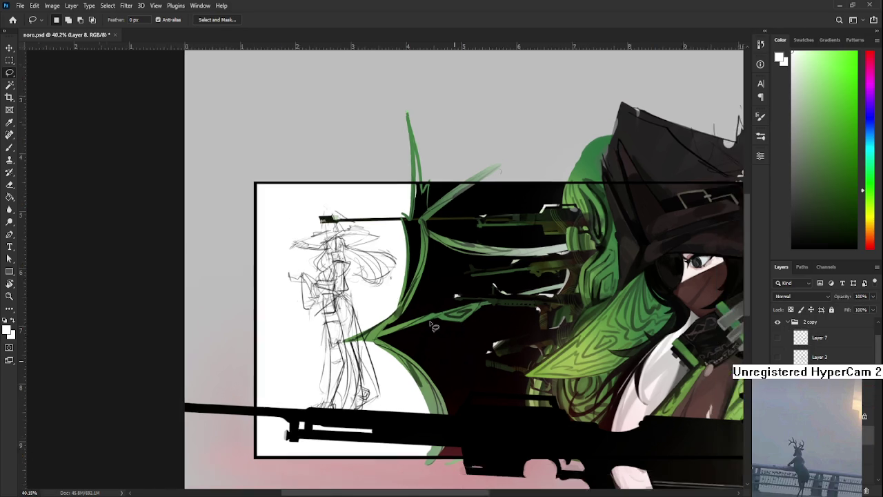
scroll(381, 280, down, 1)
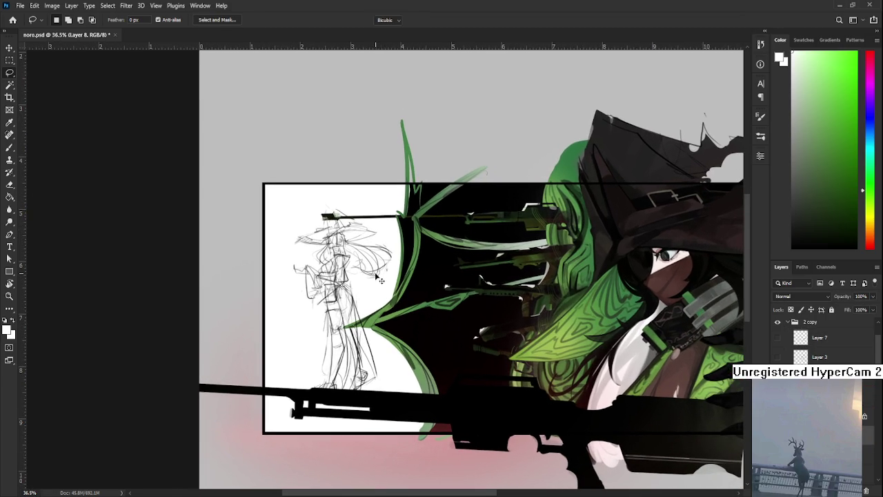
Scale the figure sketch up to about 112% and nudge it slightly right
key(ctrl+t)
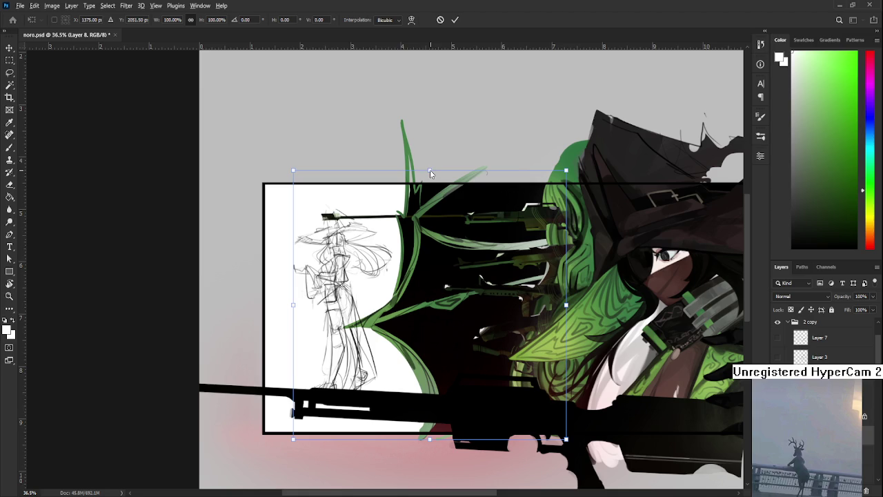
drag(429, 170, 428, 153)
drag(381, 280, 387, 280)
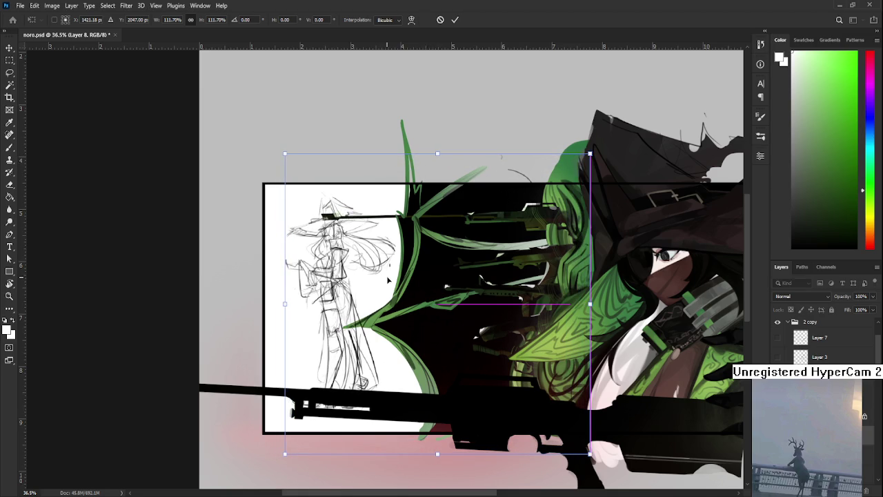
key(l)
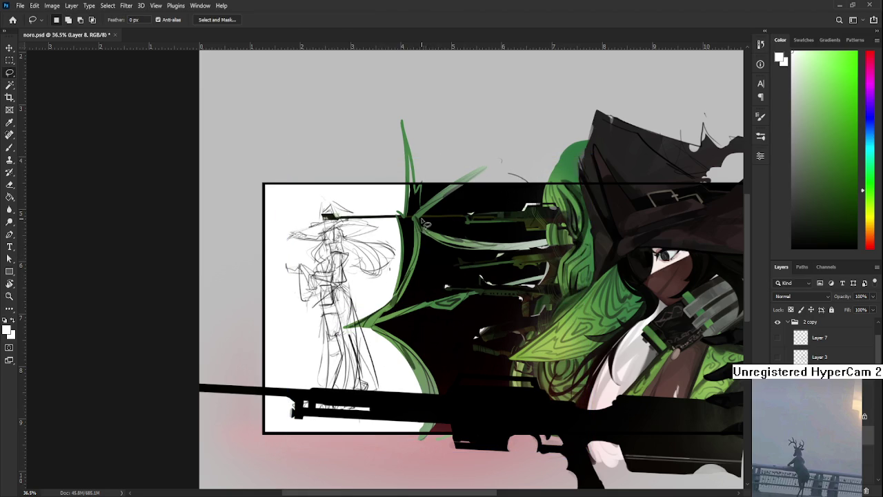
Start outlining an area over the sketch's hat
mouse_move(422, 241)
mouse_down()
mouse_move(693, 376)
mouse_move(424, 376)
mouse_up()
scroll(390, 426, down, 2)
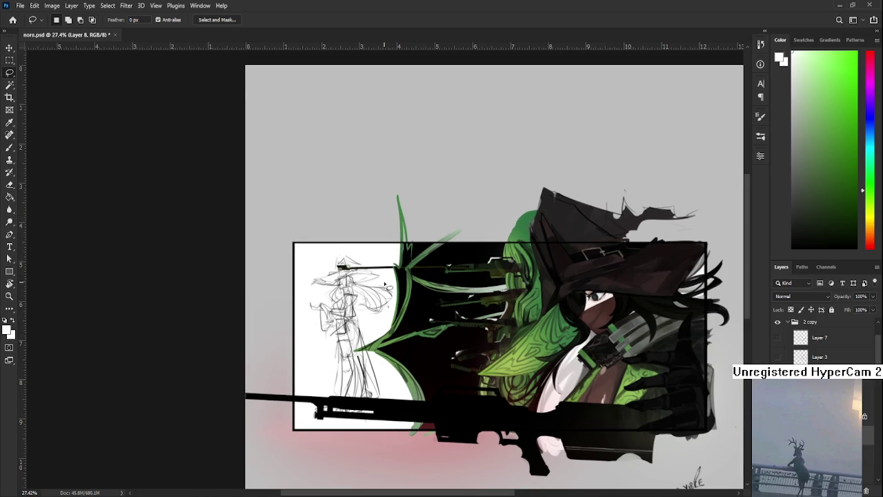
scroll(388, 276, up, 2)
scroll(383, 292, down, 2)
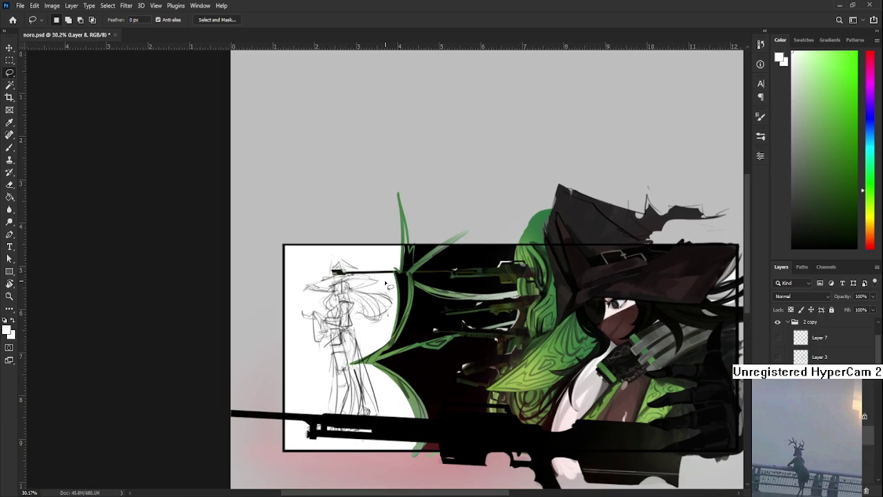
scroll(386, 290, up, 1)
scroll(387, 288, up, 1)
scroll(389, 287, up, 1)
scroll(372, 293, up, 1)
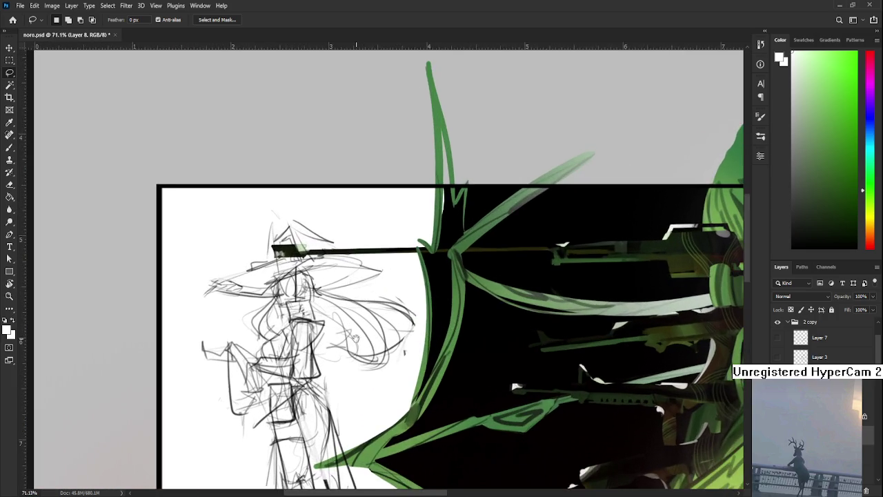
scroll(355, 339, down, 1)
scroll(344, 358, down, 1)
scroll(342, 370, down, 1)
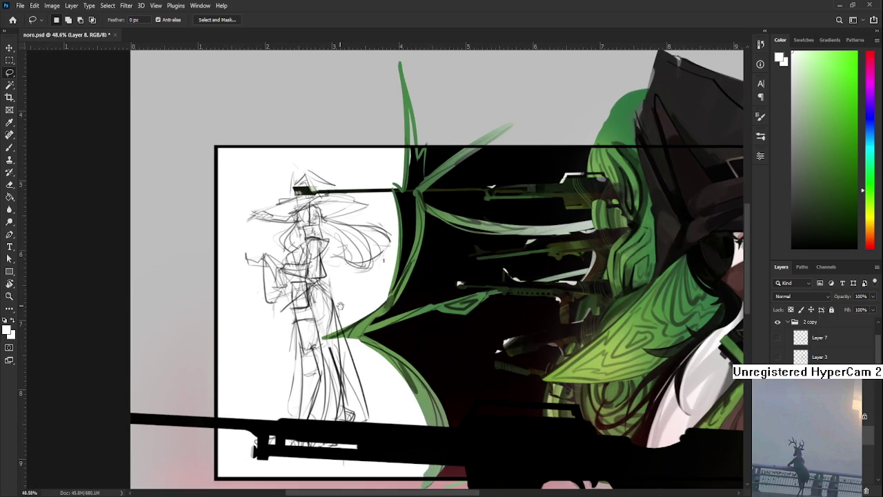
scroll(326, 325, down, 1)
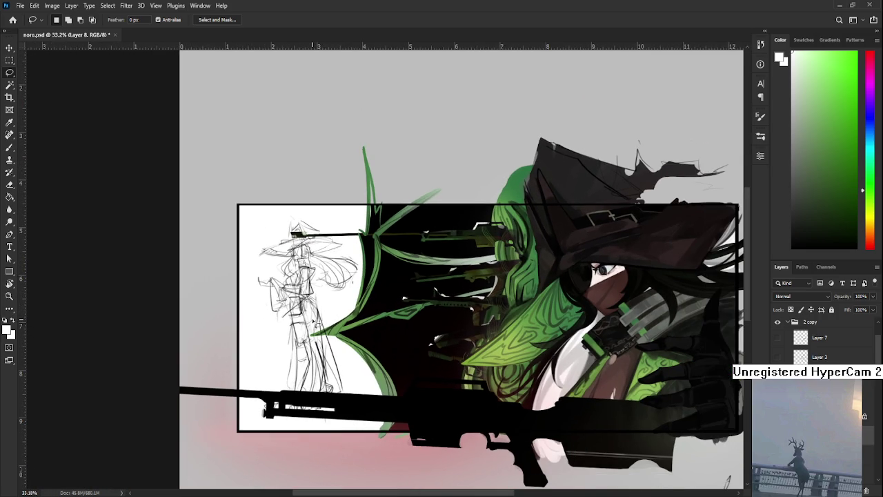
scroll(314, 322, down, 1)
scroll(314, 322, down, 1)
scroll(315, 322, down, 1)
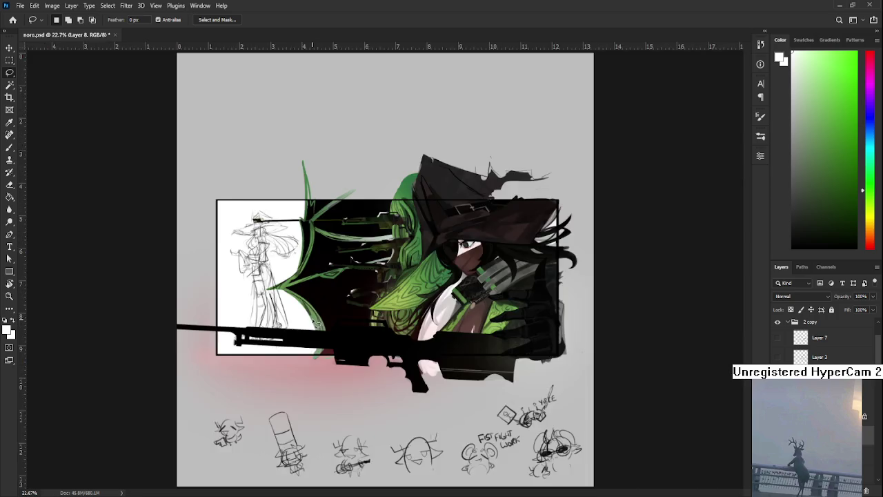
scroll(316, 322, down, 1)
scroll(315, 322, up, 4)
drag(315, 321, 374, 398)
scroll(347, 341, up, 3)
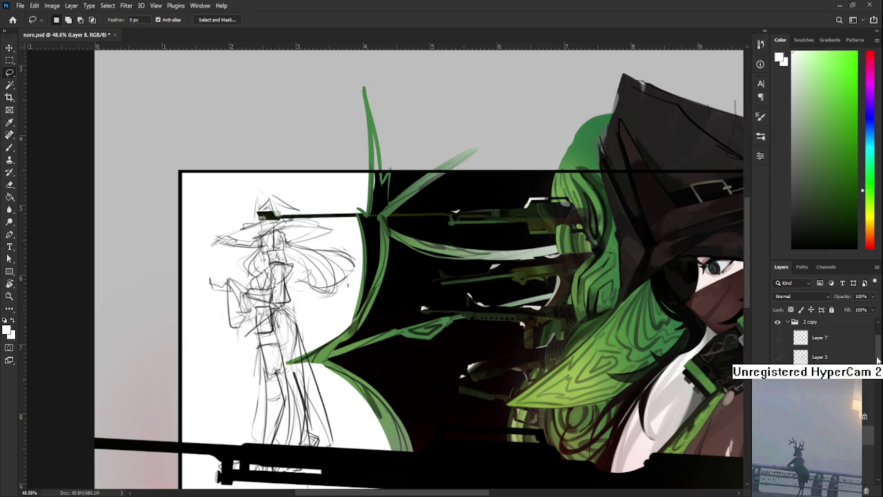
key(alt+bracketright)
scroll(821, 338, down, 1)
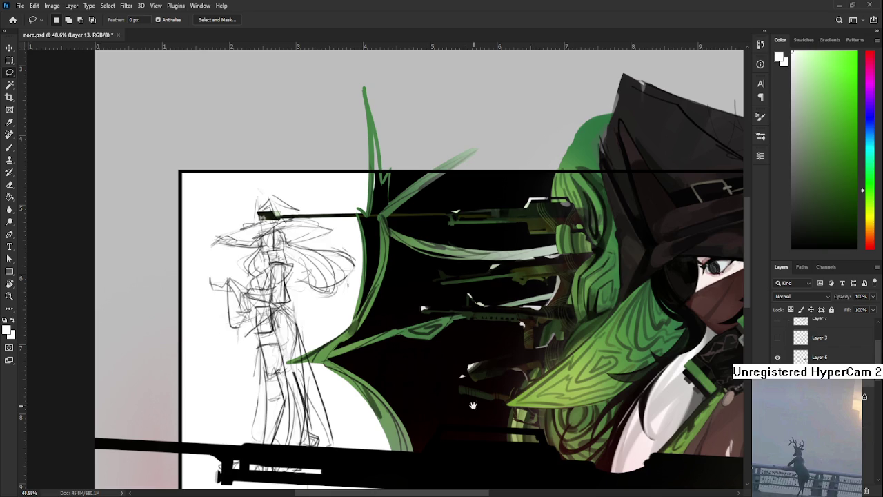
drag(466, 402, 455, 366)
scroll(455, 366, down, 2)
scroll(455, 366, down, 1)
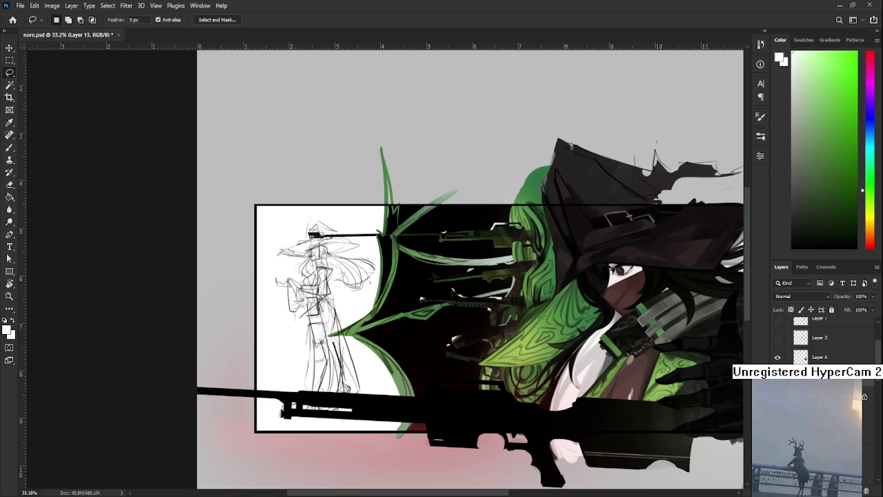
mouse_move(307, 251)
mouse_down()
mouse_move(351, 289)
mouse_move(356, 344)
mouse_move(355, 315)
mouse_up()
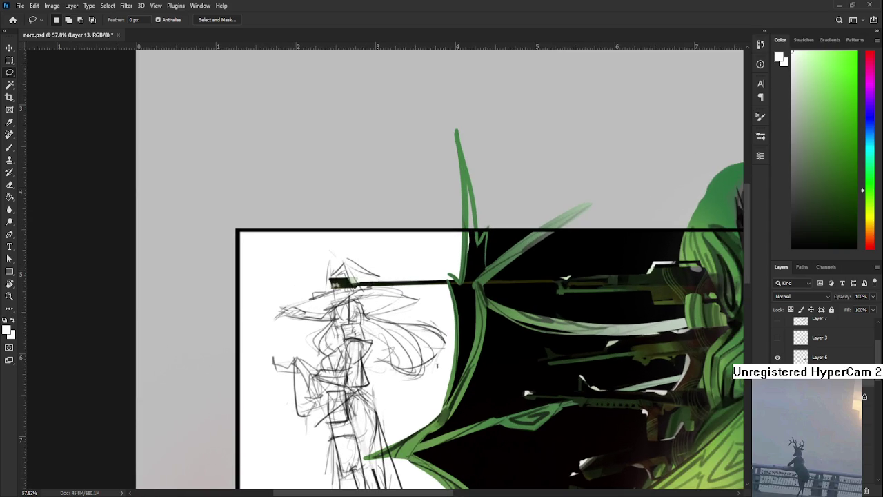
scroll(811, 353, up, 3)
scroll(810, 353, up, 3)
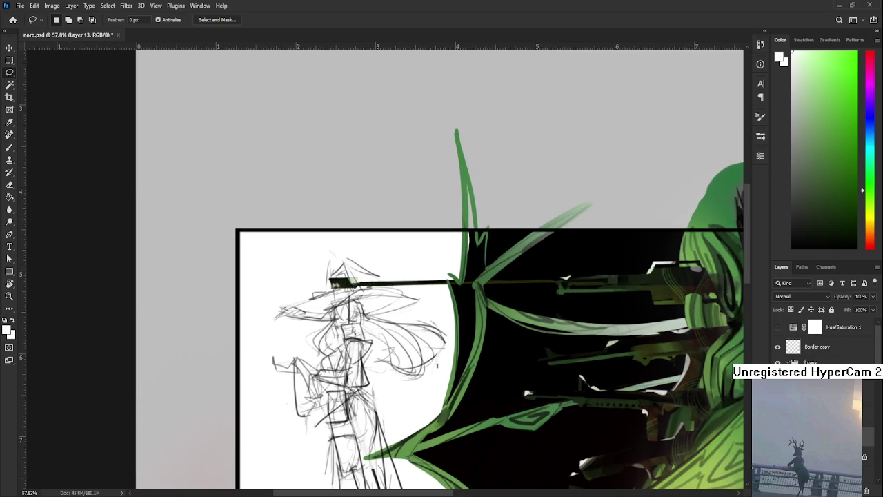
scroll(810, 342, down, 5)
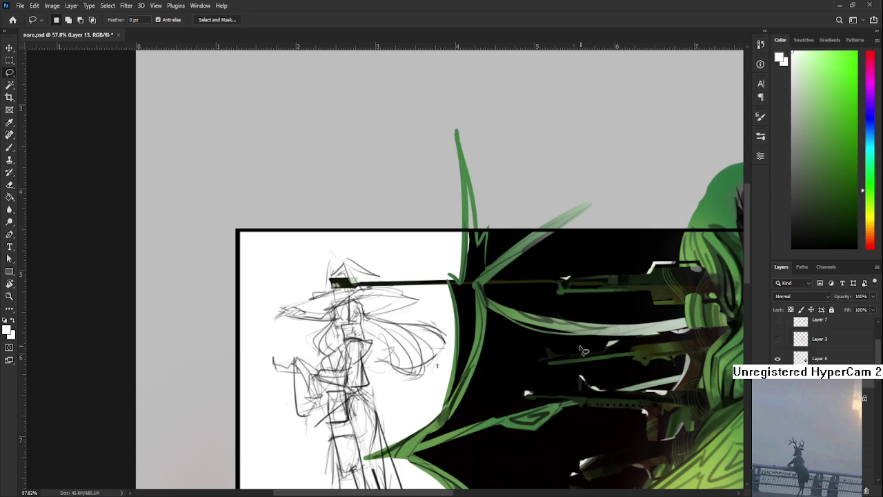
scroll(383, 290, down, 5)
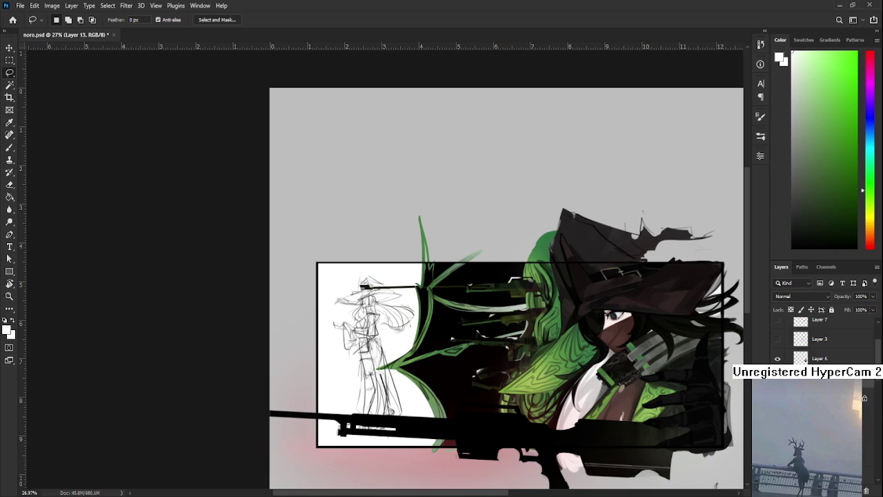
key(alt+bracketright)
Scroll and pan to centre the view on the sketched figure
scroll(396, 359, up, 5)
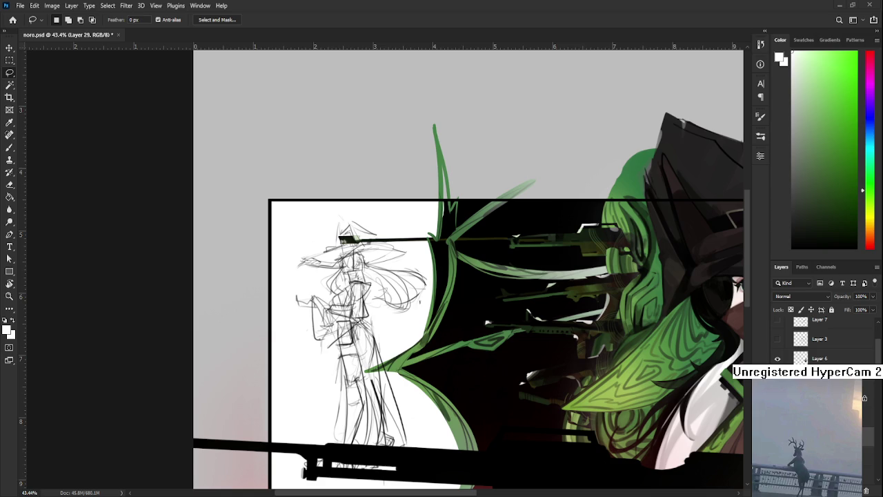
scroll(418, 383, up, 2)
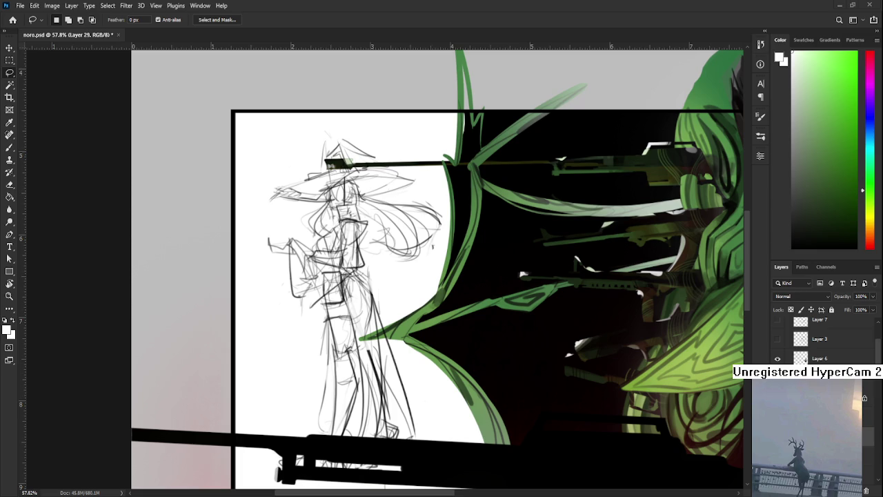
drag(395, 243, 367, 256)
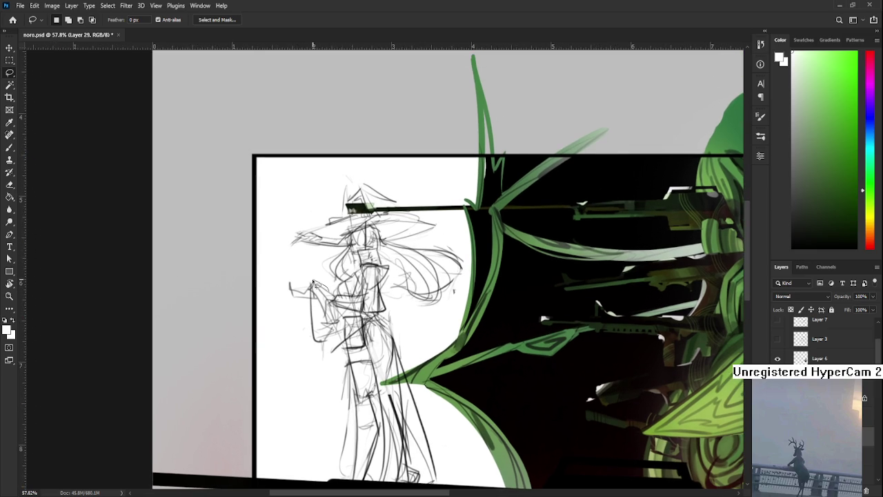
Lasso from the figure's hand down to the rifle and delete the gun silhouette
drag(291, 283, 314, 322)
mouse_move(332, 350)
mouse_down()
mouse_move(337, 470)
mouse_move(424, 489)
mouse_move(421, 390)
mouse_move(391, 314)
mouse_move(458, 293)
mouse_move(411, 250)
mouse_move(441, 218)
mouse_move(373, 204)
mouse_move(349, 177)
mouse_move(331, 218)
mouse_move(282, 242)
mouse_move(332, 256)
mouse_move(338, 407)
mouse_up()
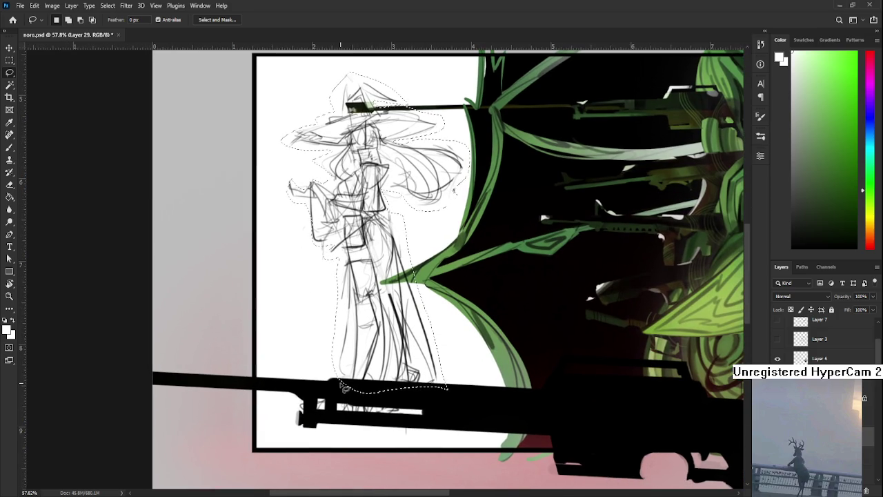
mouse_move(339, 382)
mouse_down()
mouse_move(311, 423)
mouse_move(412, 407)
mouse_up()
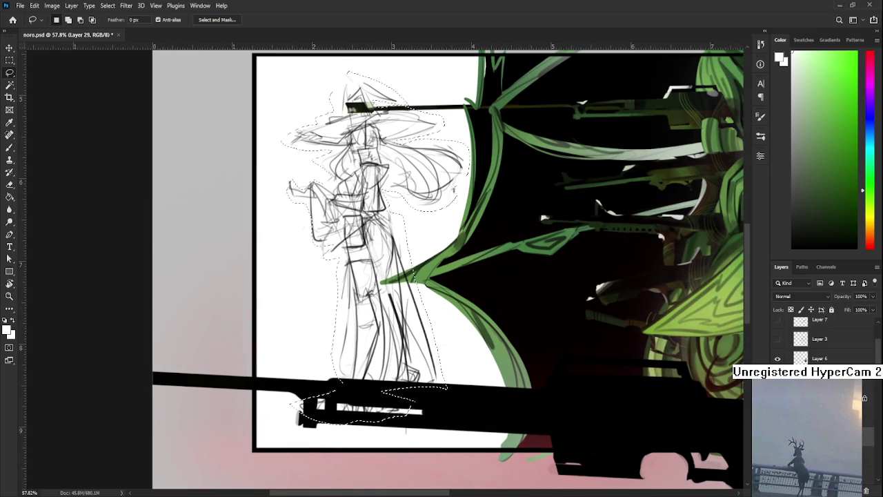
key(ctrl+comma)
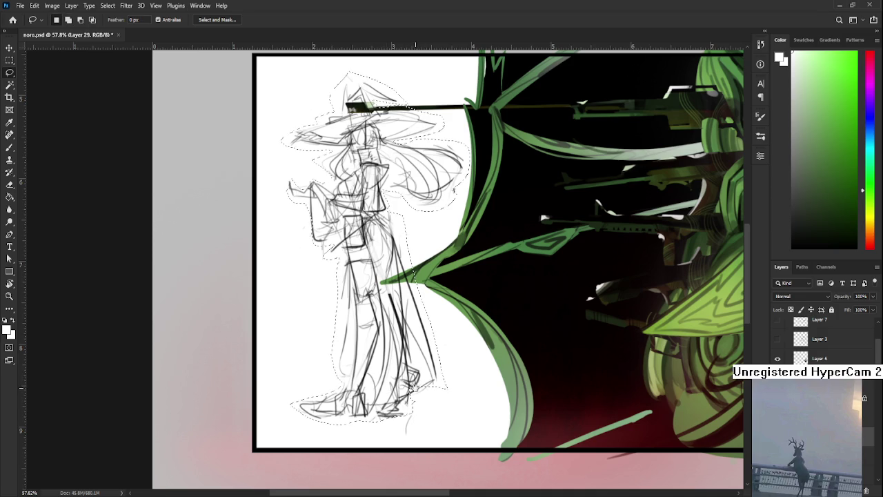
Trim the selection away from the left toe and lower leg, then deselect
drag(340, 391, 352, 410)
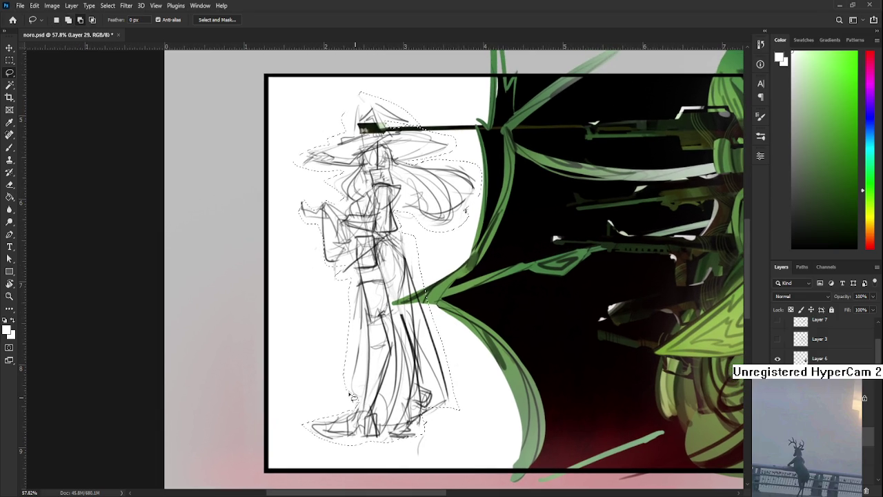
scroll(359, 370, up, 3)
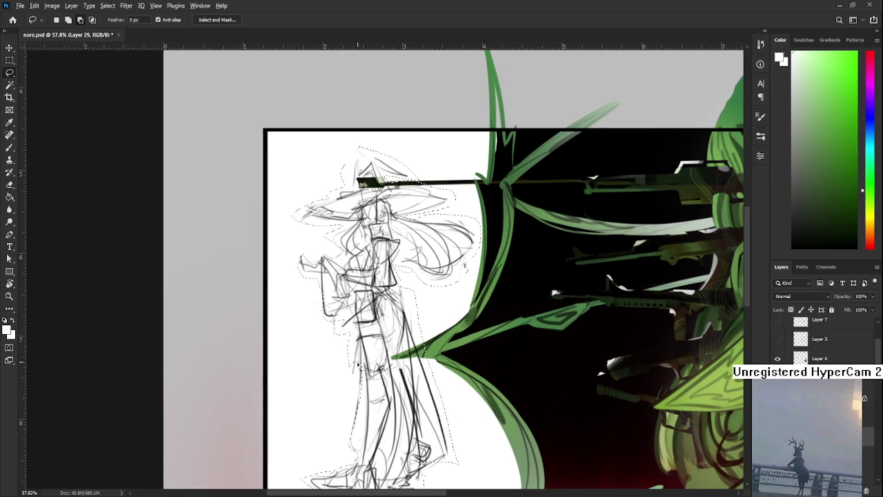
scroll(345, 392, down, 2)
drag(345, 392, 351, 350)
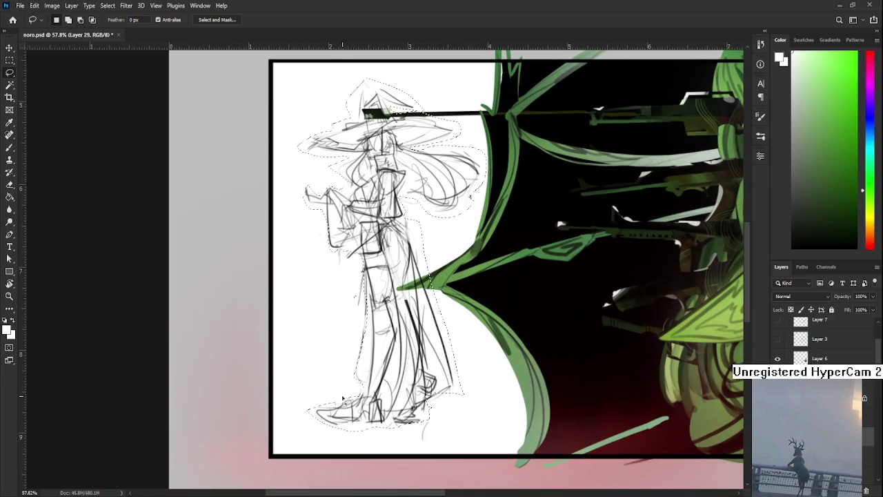
mouse_move(297, 403)
mouse_down()
mouse_move(384, 435)
mouse_move(425, 423)
mouse_move(416, 416)
mouse_move(459, 394)
mouse_move(455, 325)
mouse_up()
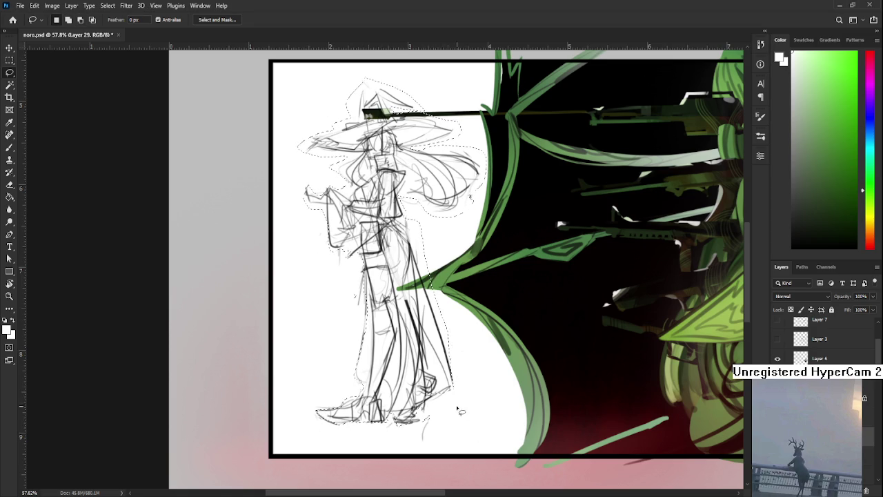
drag(455, 397, 447, 348)
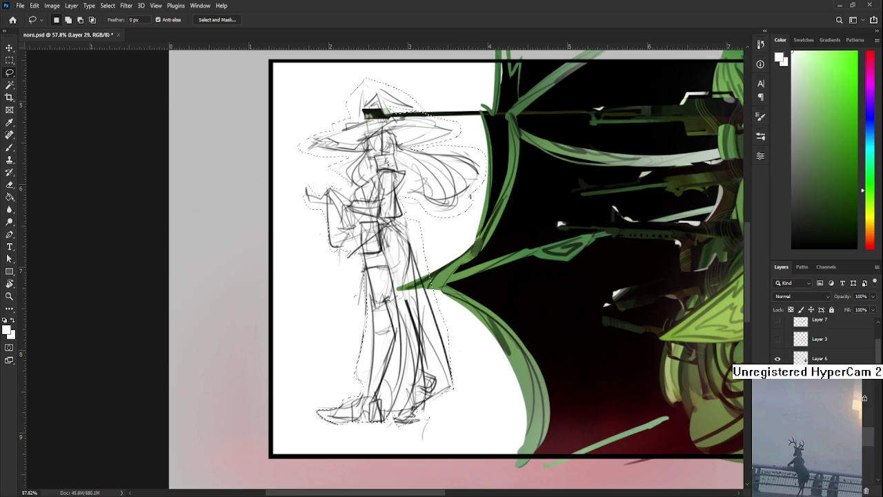
key(ctrl+d)
Redraw the figure selection, restore the previous one, and trim it near the hair bottom
drag(366, 82, 318, 420)
mouse_move(452, 278)
mouse_down()
mouse_move(374, 324)
mouse_move(342, 262)
mouse_up()
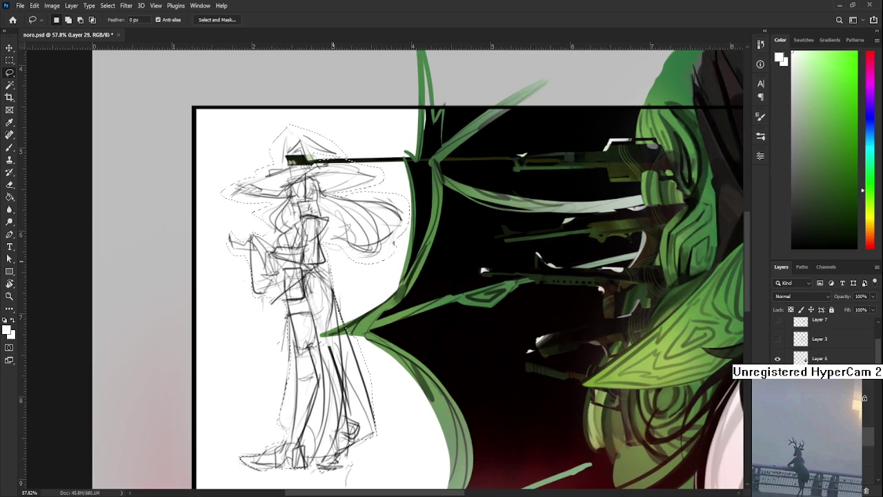
key(ctrl+d)
key(ctrl+shift+d)
scroll(362, 373, up, 2)
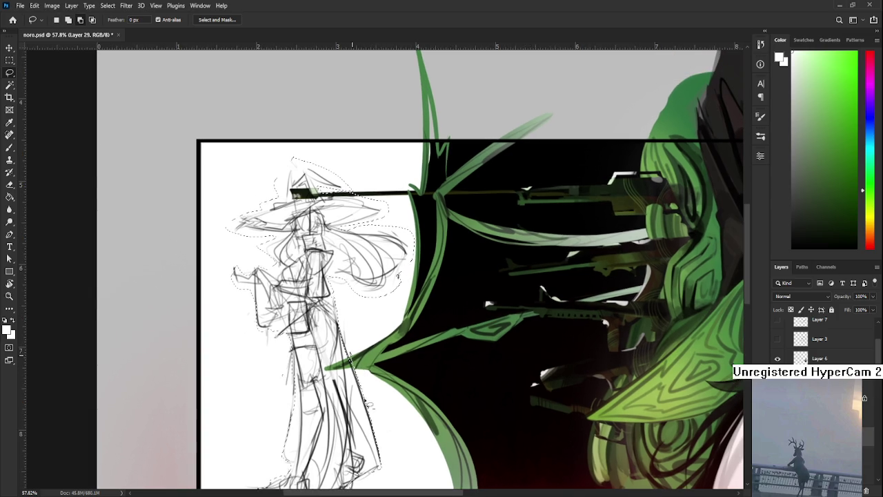
drag(354, 351, 360, 371)
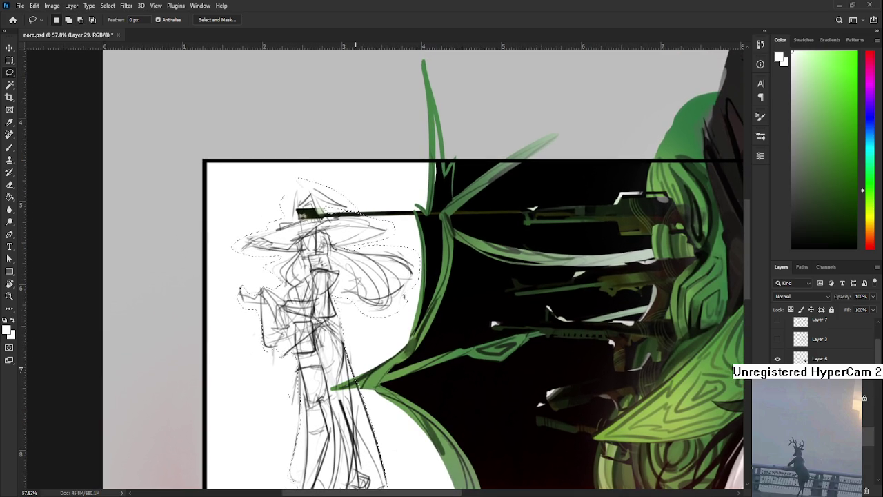
key(alt)
mouse_move(345, 302)
mouse_down()
mouse_move(418, 298)
mouse_move(411, 311)
mouse_move(374, 256)
mouse_up()
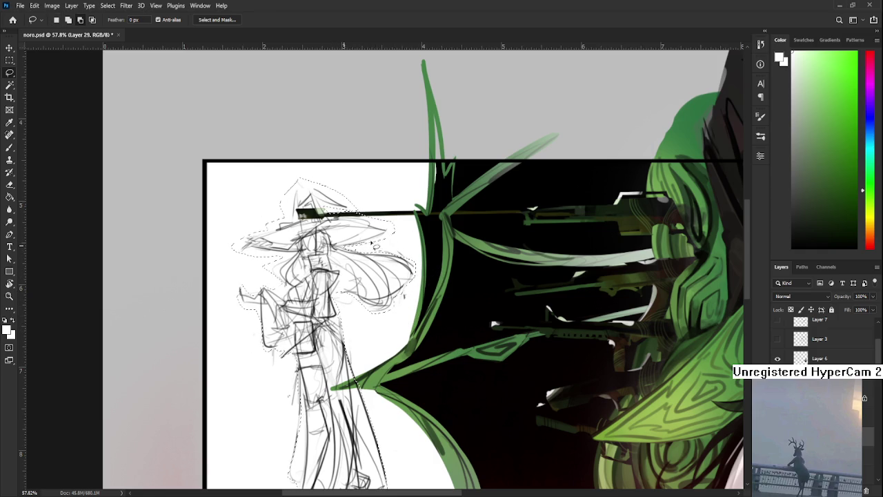
key(ctrl+d)
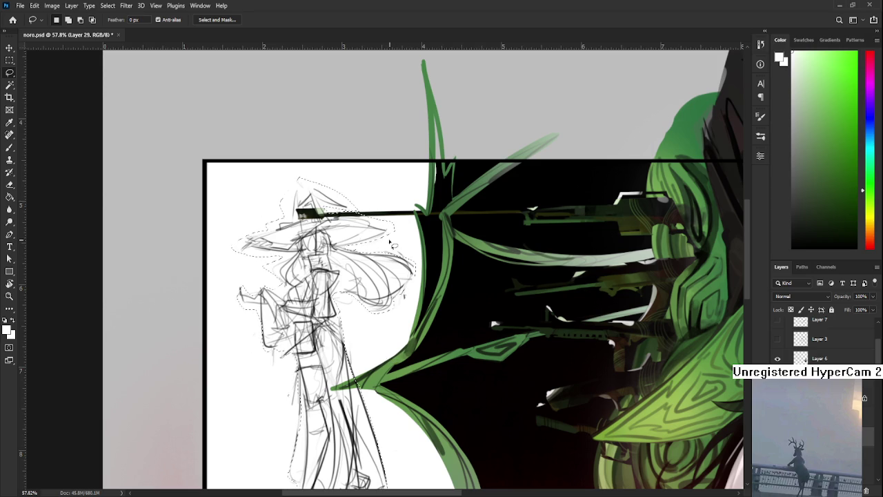
Enclose the whole sketched figure in a new selection that includes the hat tip
drag(351, 200, 398, 229)
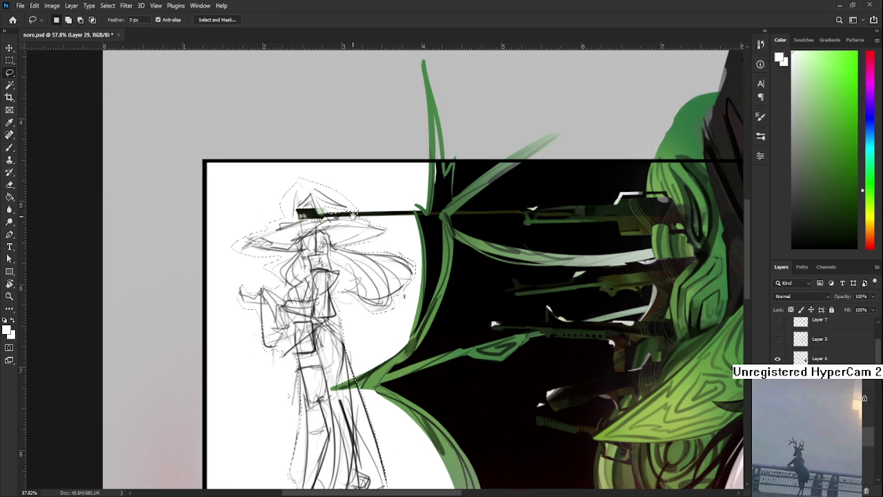
drag(339, 222, 381, 231)
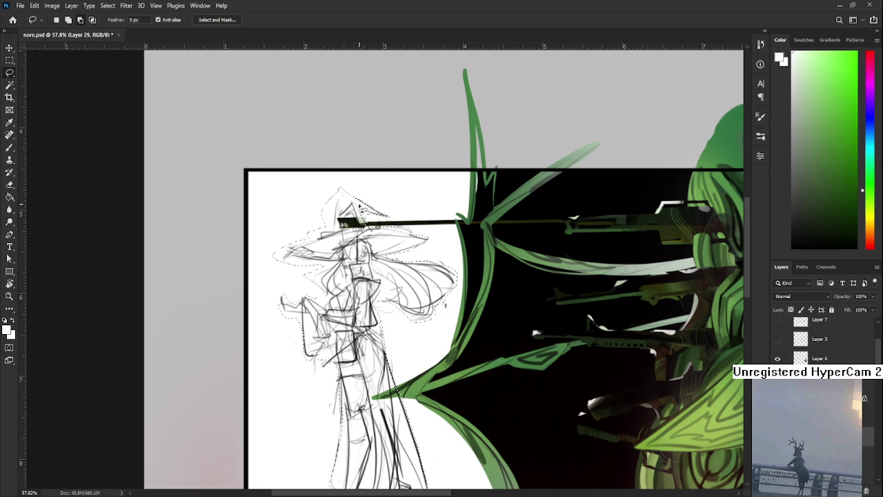
mouse_move(343, 193)
mouse_down()
mouse_move(339, 232)
mouse_move(325, 231)
mouse_up()
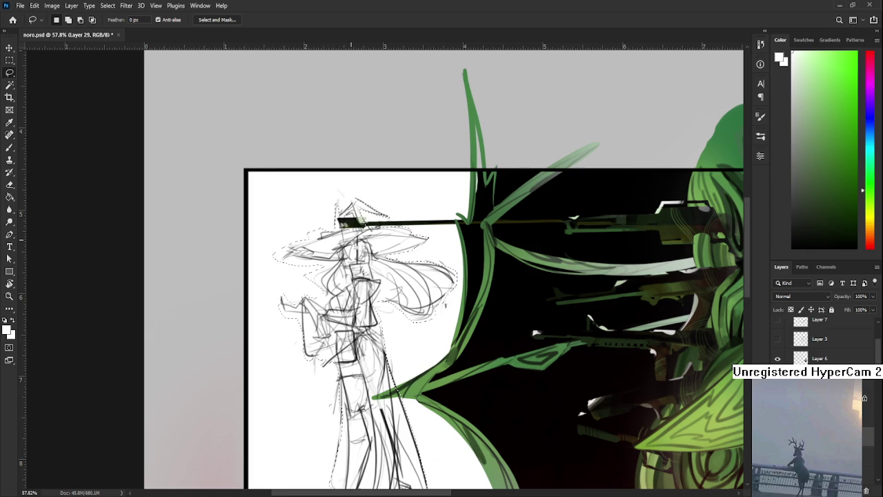
drag(361, 220, 378, 191)
scroll(353, 243, down, 2)
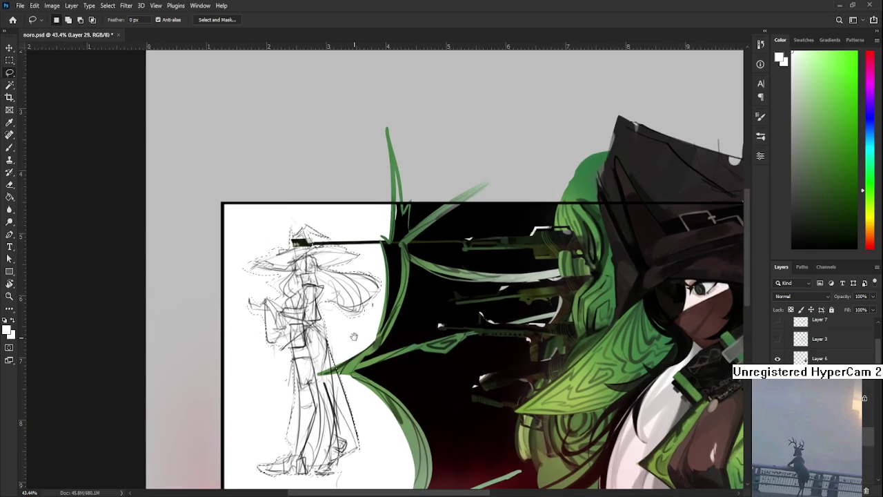
Subtract from the figure selection at the left hat brim so it hugs the brim
drag(419, 298, 389, 348)
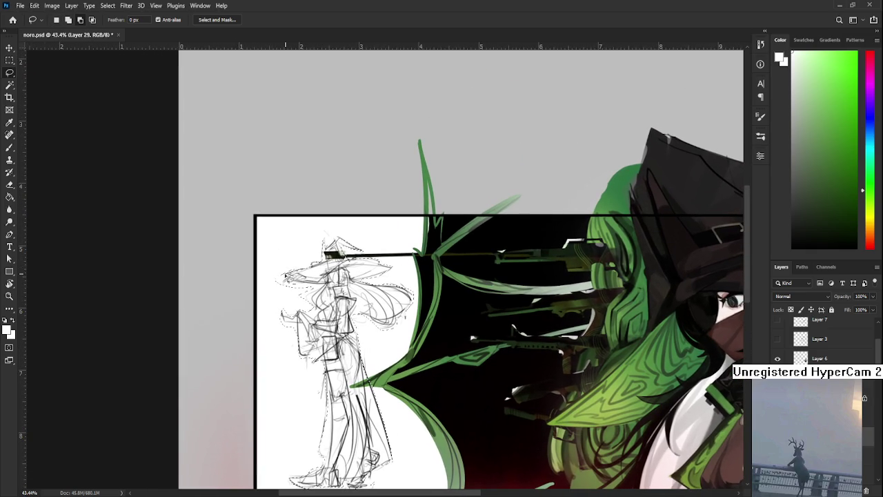
mouse_move(307, 292)
mouse_down()
mouse_move(304, 285)
mouse_move(406, 317)
mouse_up()
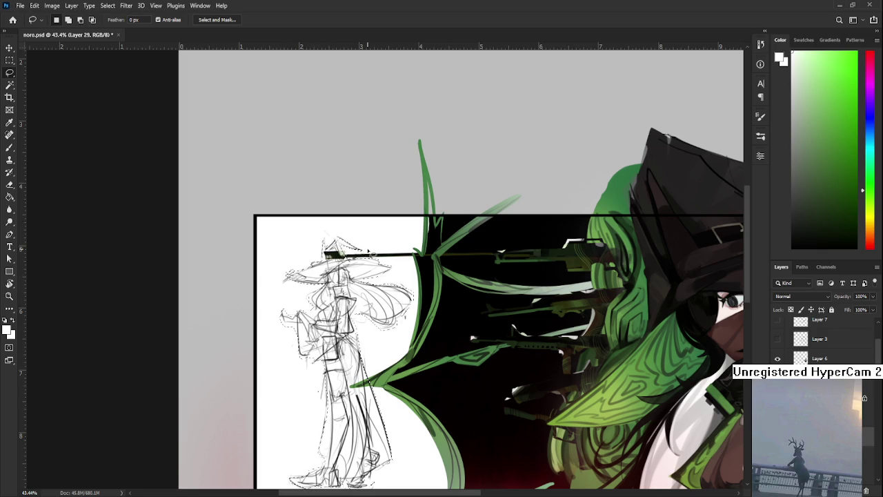
scroll(308, 274, down, 1)
scroll(353, 270, down, 1)
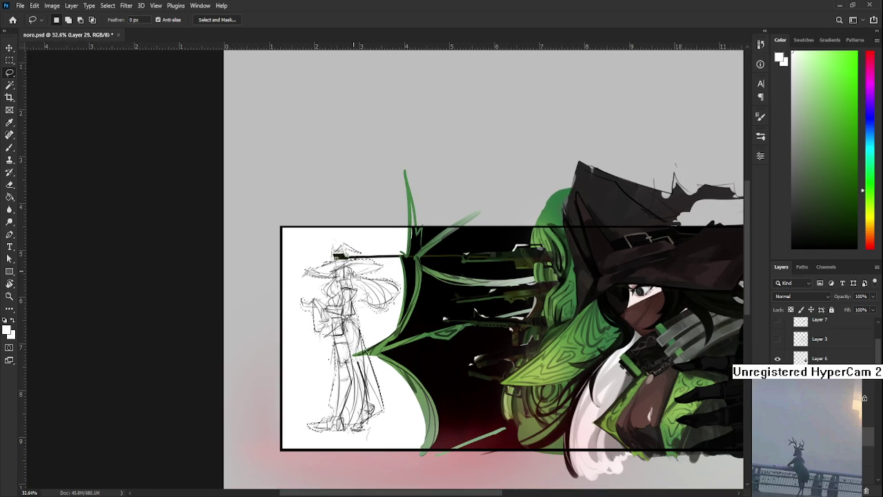
scroll(363, 310, down, 1)
scroll(363, 312, up, 2)
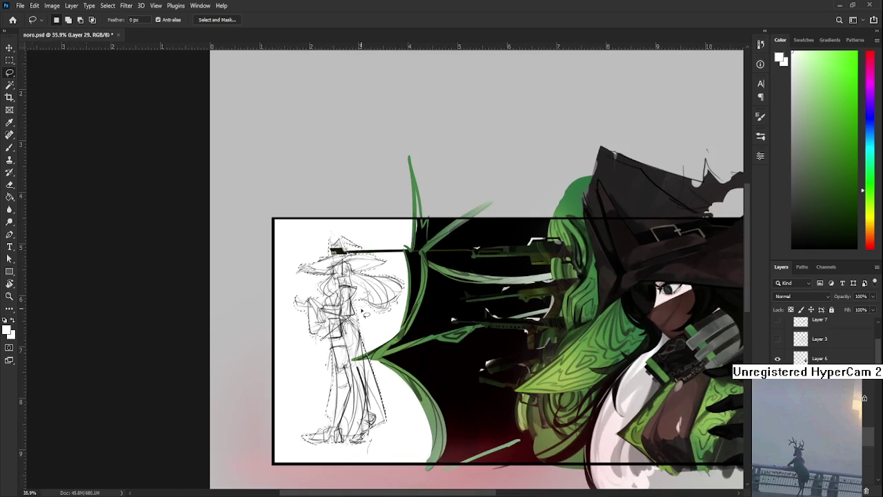
scroll(364, 312, up, 1)
scroll(363, 311, up, 1)
scroll(373, 311, down, 1)
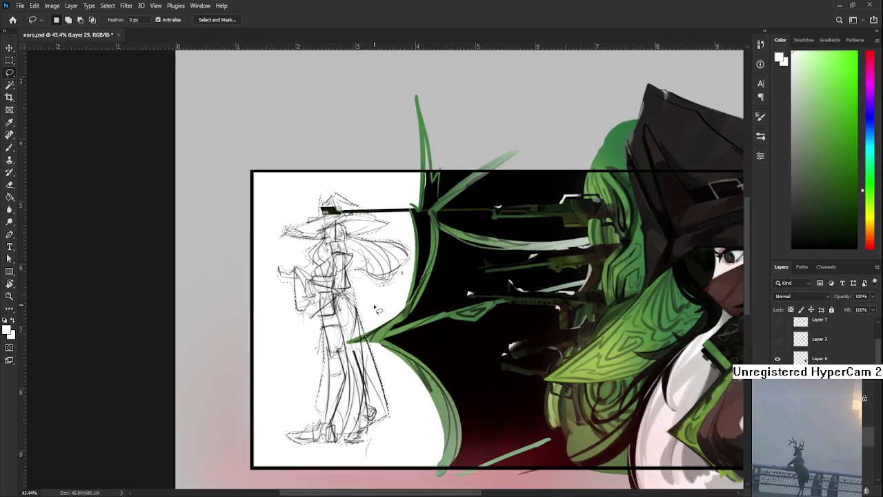
scroll(376, 309, down, 1)
scroll(376, 304, down, 1)
scroll(376, 274, up, 1)
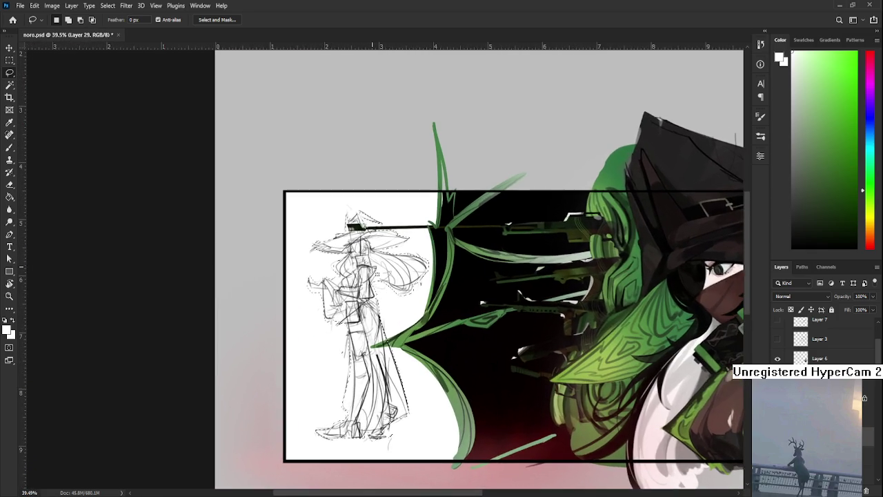
scroll(376, 274, up, 2)
scroll(376, 275, up, 1)
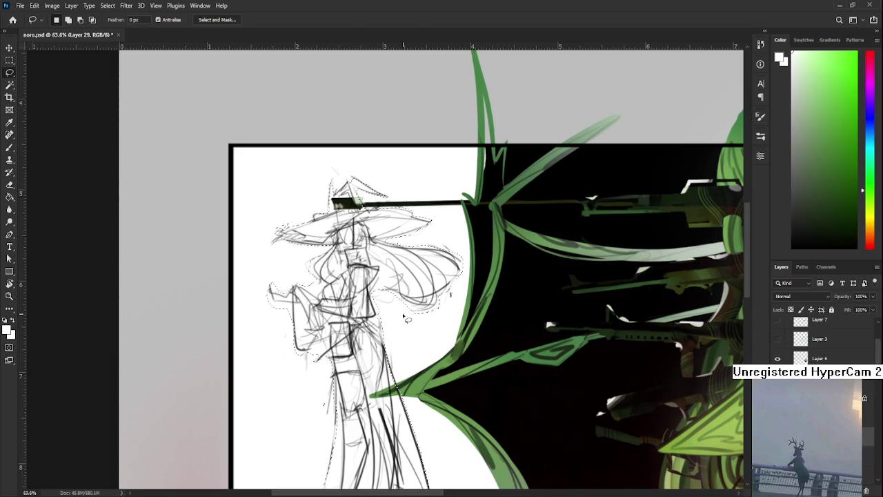
Fill the selected witch figure with a dark silhouette using the paint bucket
key(ctrl+d)
key(b)
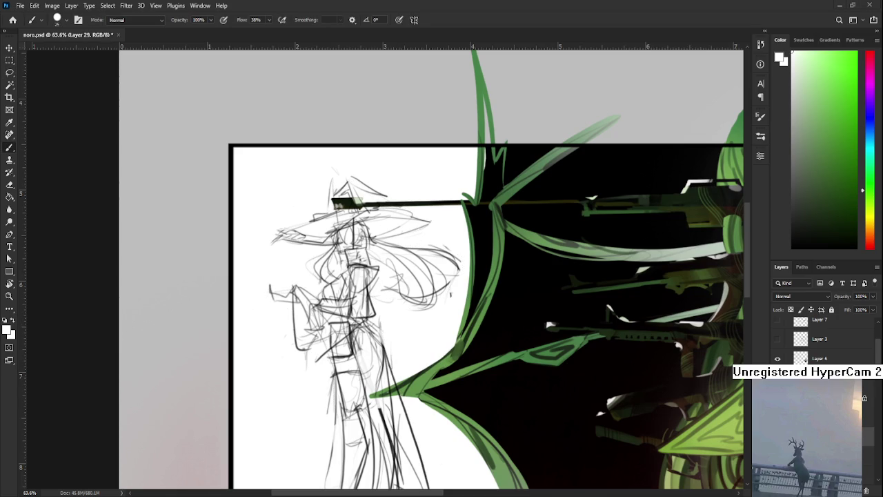
scroll(411, 332, down, 1)
scroll(411, 332, down, 1)
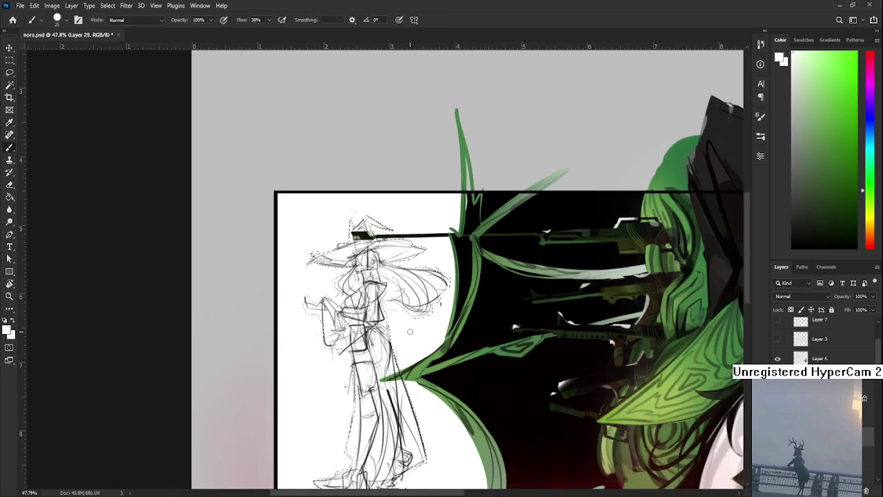
scroll(410, 331, up, 1)
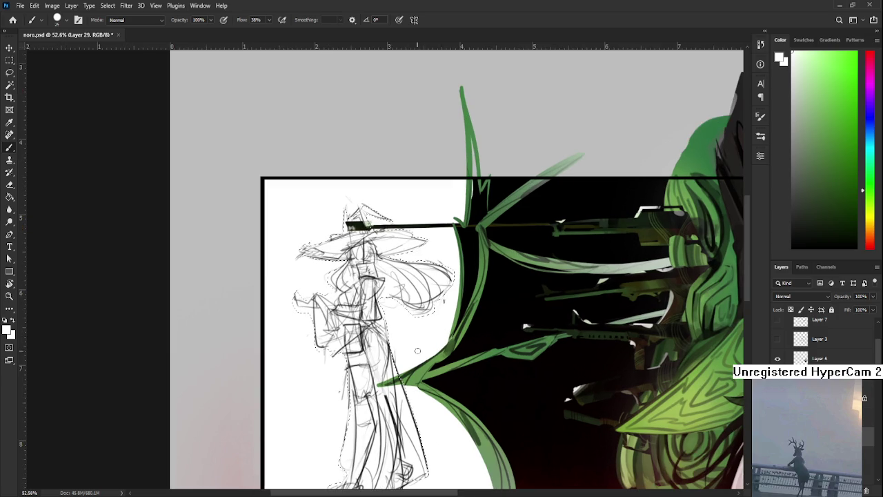
scroll(458, 362, down, 1)
scroll(459, 362, down, 1)
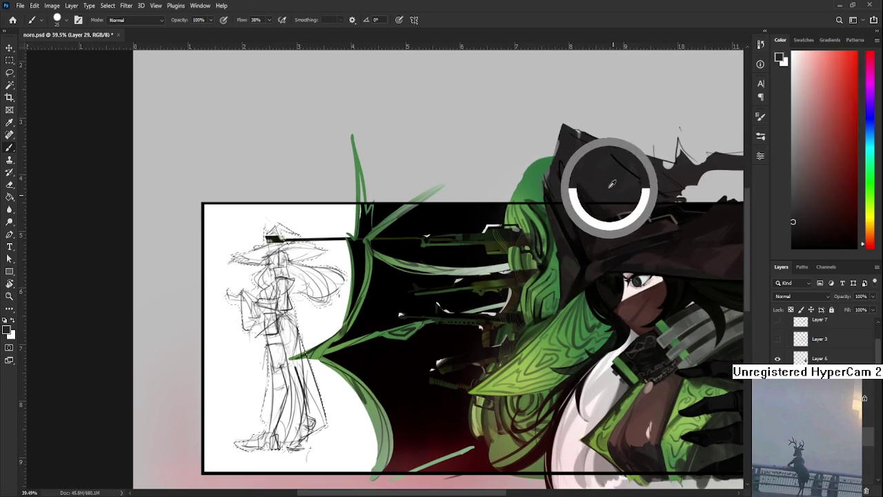
scroll(608, 198, left, 3)
key(g)
click(354, 323)
Erase stray fill along the silhouette's left edge, then hide the silhouette layer
scroll(354, 322, up, 2)
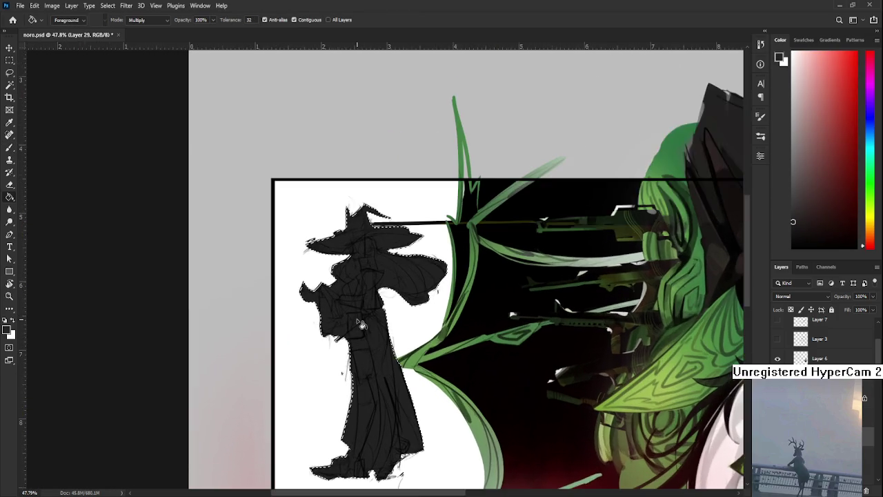
scroll(354, 325, up, 3)
key(e)
key(ctrl+d)
scroll(307, 289, up, 1)
scroll(307, 290, up, 1)
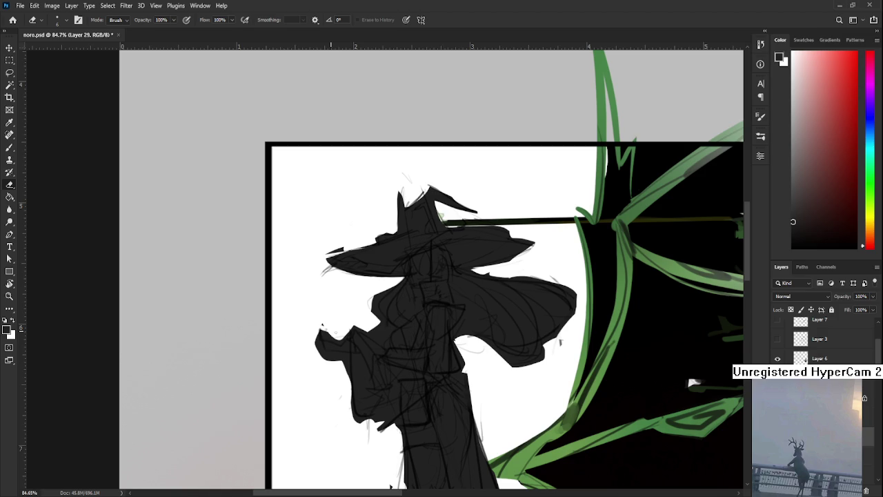
drag(318, 351, 320, 337)
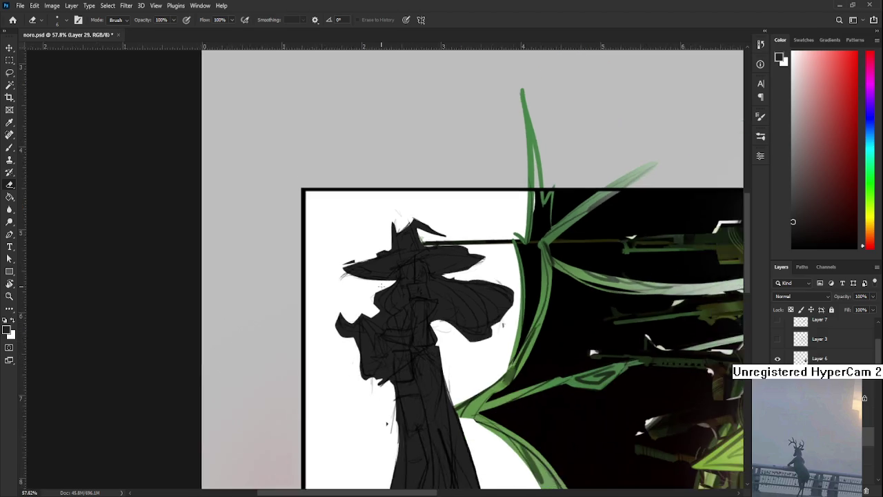
scroll(374, 184, down, 2)
scroll(374, 184, down, 2)
key(ctrl+)
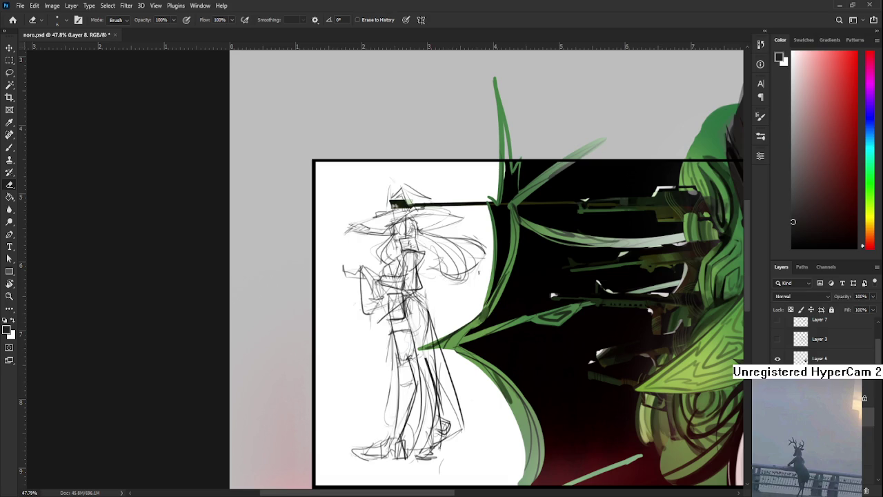
Pan and zoom to about 124% on the sketch figure's hat and head
scroll(821, 338, down, 1)
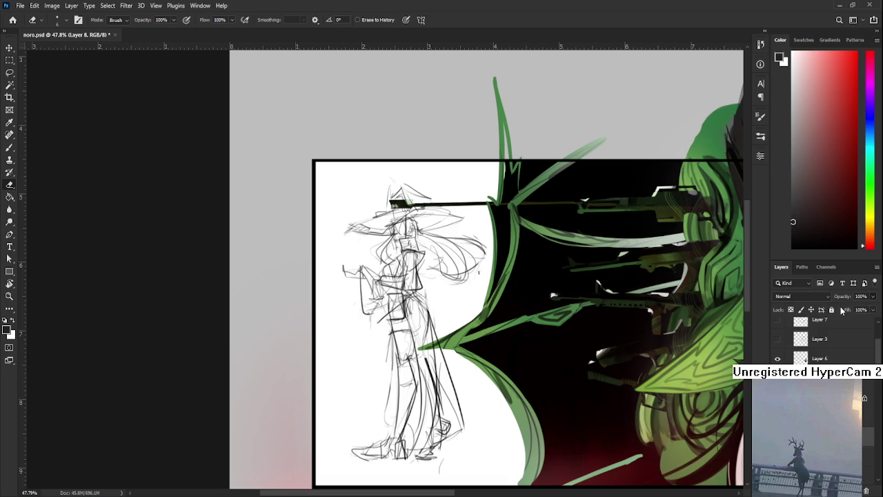
text(21)
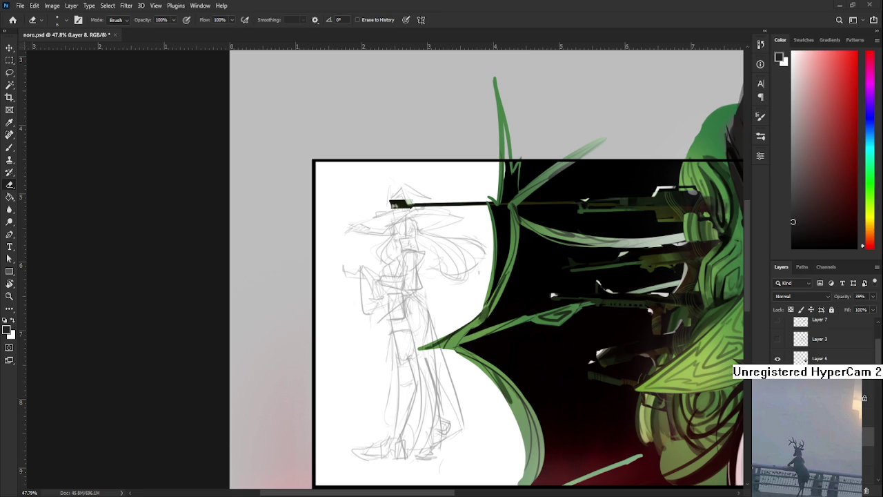
drag(586, 365, 526, 321)
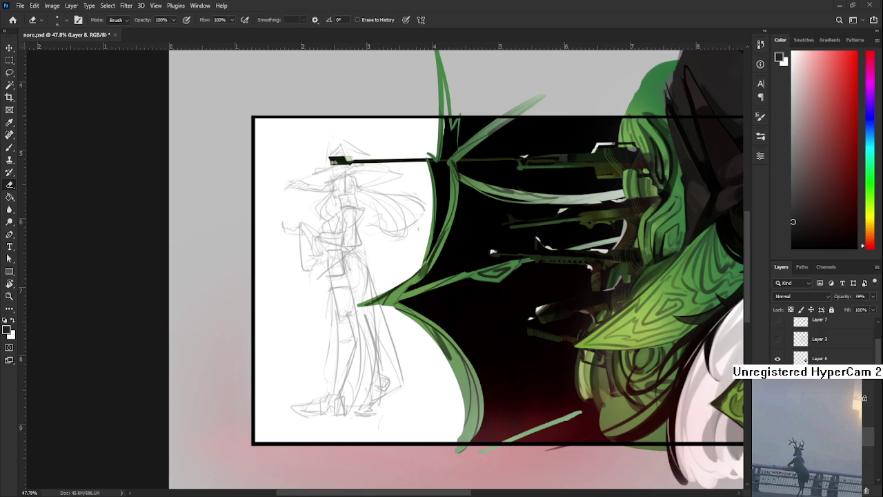
scroll(327, 178, up, 5)
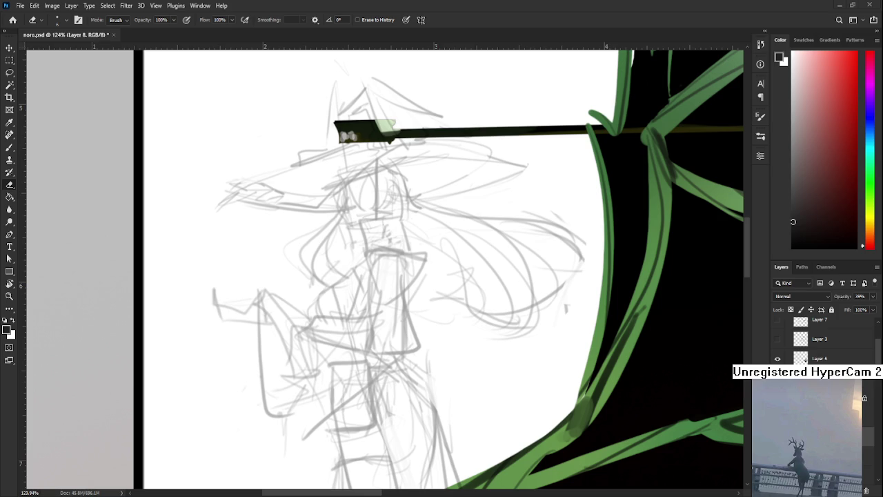
scroll(373, 200, up, 2)
Set up a fine black brush for line work over the sketch's face
scroll(373, 200, up, 1)
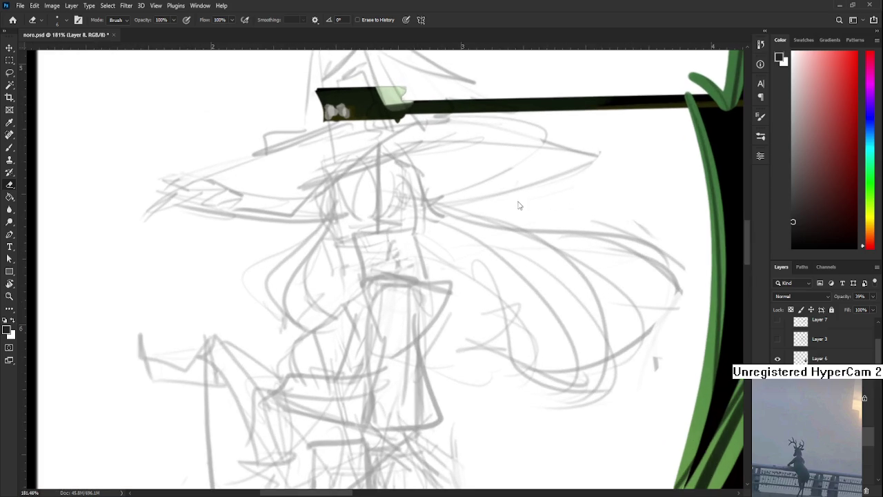
drag(483, 190, 457, 262)
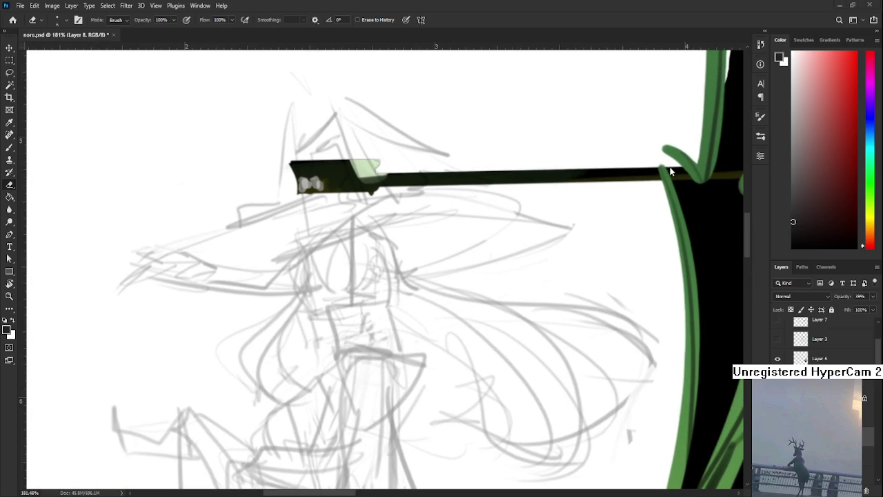
key(b)
drag(407, 259, 341, 307)
key(ctrl+z)
click(792, 246)
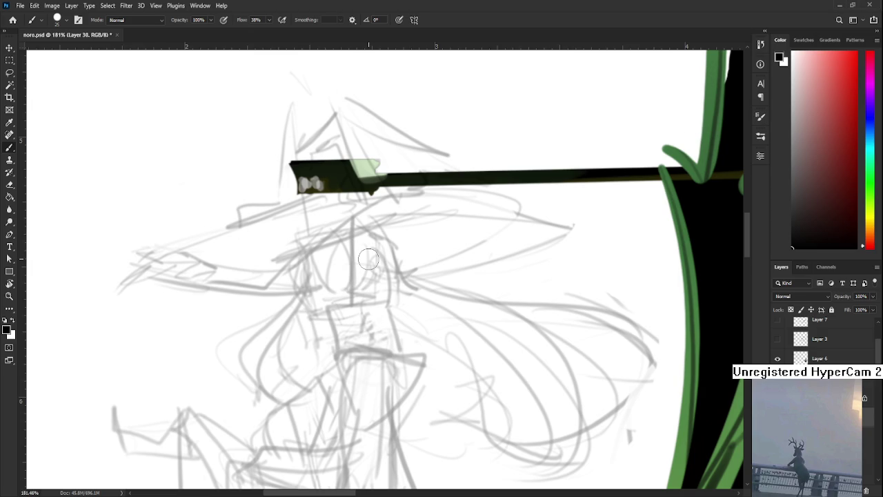
key(bracketleft)
key(bracketleft)
key(bracketleft)
Draw the left eye curve in thin black lines, retrying strokes until it sits right
drag(338, 229, 317, 290)
key(ctrl+z)
drag(337, 233, 330, 282)
key(ctrl+z)
drag(342, 229, 330, 288)
key(ctrl+z)
mouse_move(338, 231)
mouse_down()
mouse_move(316, 297)
mouse_move(307, 297)
mouse_up()
key(ctrl+z)
key(ctrl+z)
drag(338, 231, 313, 296)
key(ctrl+z)
mouse_move(337, 235)
mouse_down()
mouse_move(317, 283)
mouse_move(309, 279)
mouse_up()
key(ctrl+z)
key(ctrl+z)
drag(316, 235, 311, 284)
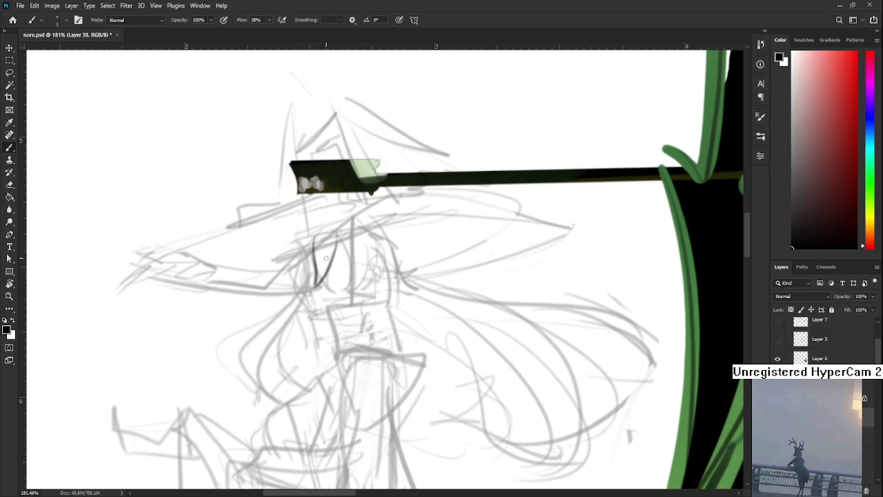
Draw the curved lines on the left side of the face down toward the chin
scroll(325, 258, up, 1)
drag(311, 254, 304, 304)
key(ctrl+z)
key(ctrl+z)
drag(311, 249, 306, 301)
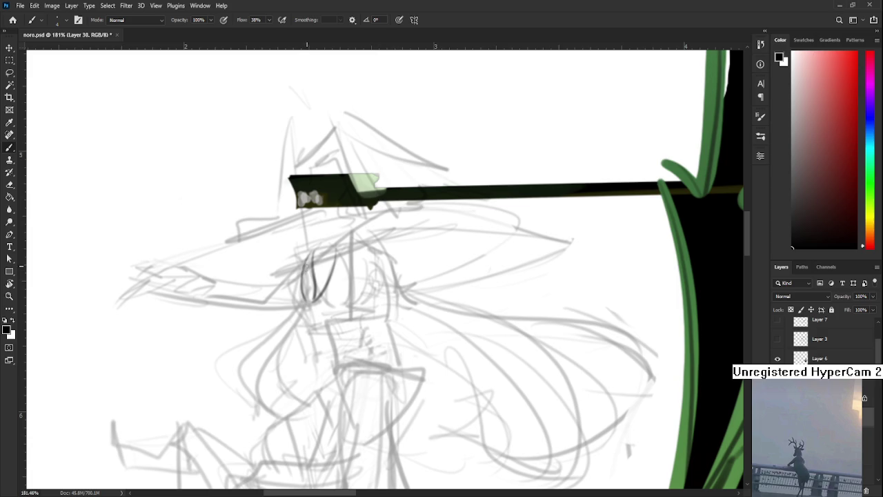
mouse_move(309, 257)
mouse_down()
mouse_move(301, 302)
mouse_move(320, 324)
mouse_up()
key(ctrl+z)
drag(307, 280, 317, 320)
key(ctrl+z)
mouse_move(306, 265)
mouse_down()
mouse_move(317, 324)
mouse_move(303, 312)
mouse_up()
Draw the right eye curve and small hair strokes beside it
drag(335, 268, 355, 309)
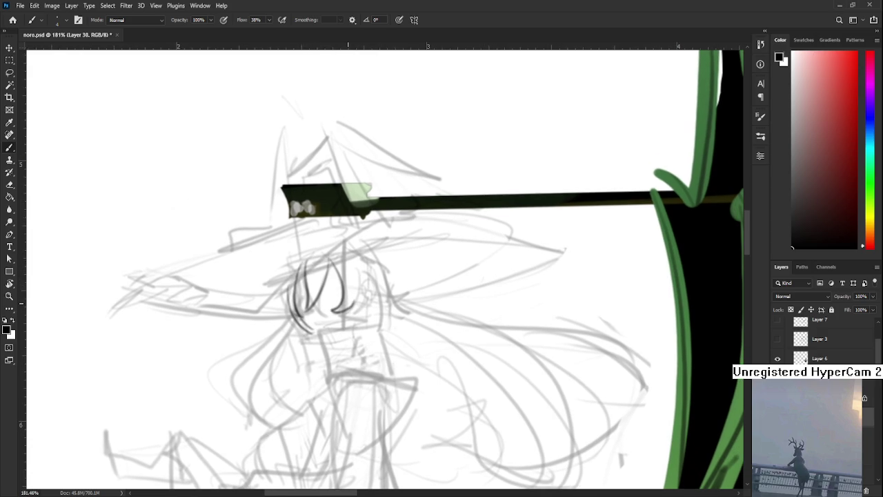
key(ctrl+z)
key(ctrl+z)
drag(329, 261, 343, 324)
key(ctrl+z)
drag(360, 267, 354, 312)
key(ctrl+z)
mouse_move(360, 266)
mouse_down()
mouse_move(356, 313)
mouse_move(346, 304)
mouse_move(358, 310)
mouse_move(366, 289)
mouse_move(344, 266)
mouse_up()
key(ctrl+z)
mouse_move(366, 294)
mouse_down()
mouse_move(347, 282)
mouse_move(368, 300)
mouse_up()
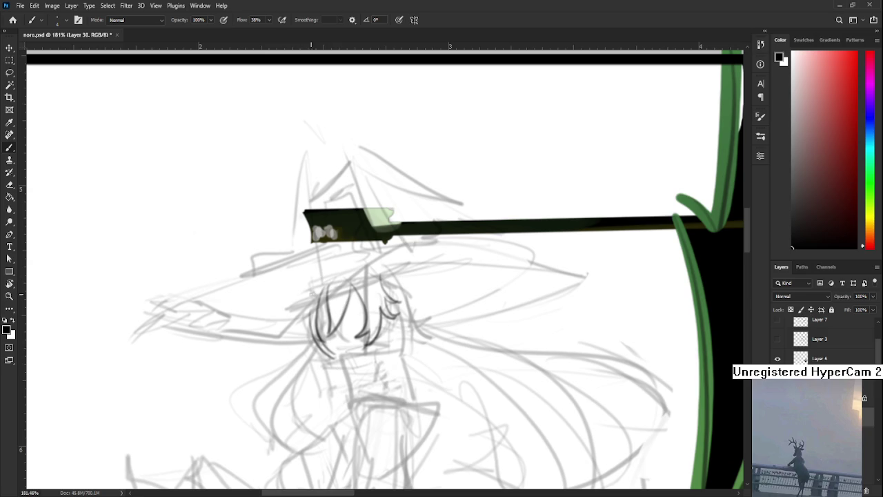
Draw the bangs and side hair strands, sweeping a long strand out to the right
drag(321, 280, 309, 345)
mouse_move(321, 280)
mouse_down()
mouse_move(367, 261)
mouse_move(401, 277)
mouse_move(409, 310)
mouse_up()
key(ctrl+z)
drag(381, 269, 411, 311)
key(ctrl+z)
mouse_move(383, 270)
mouse_down()
mouse_move(400, 316)
mouse_move(398, 265)
mouse_up()
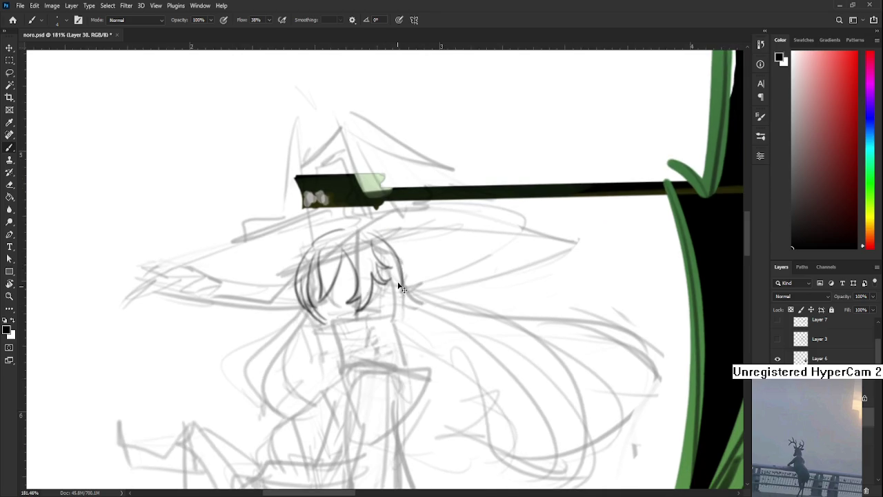
drag(402, 265, 473, 330)
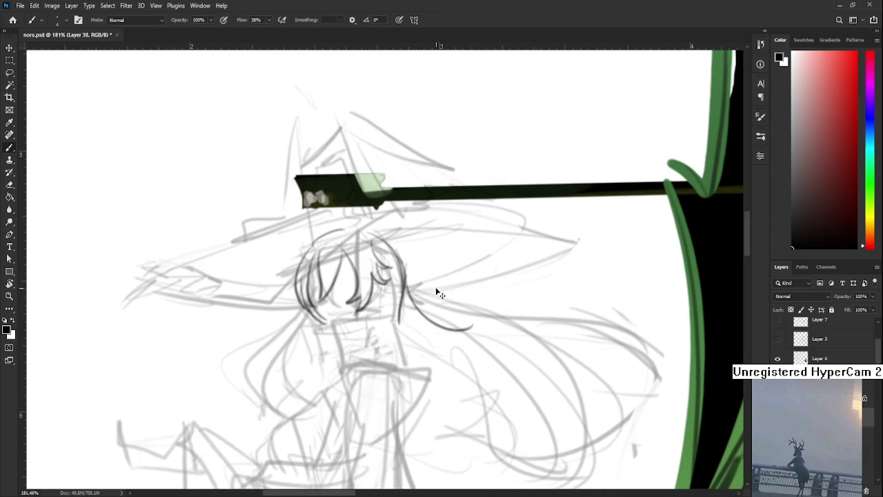
Draw a long diagonal hat brim line across the face
mouse_move(300, 239)
mouse_down()
mouse_move(347, 258)
mouse_move(387, 249)
mouse_up()
key(e)
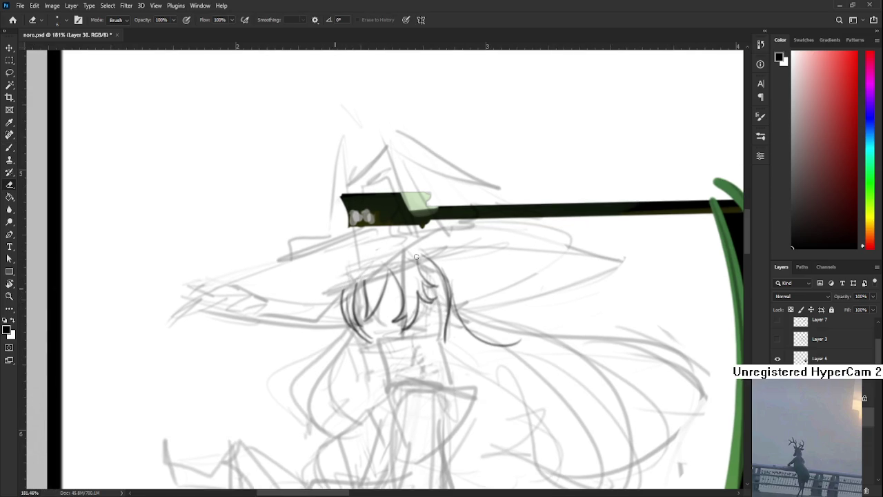
drag(388, 274, 365, 267)
key(b)
drag(435, 212, 312, 306)
key(ctrl+z)
drag(441, 211, 290, 328)
key(ctrl+z)
mouse_move(407, 220)
mouse_down()
mouse_move(262, 336)
mouse_move(316, 322)
mouse_move(228, 336)
mouse_up()
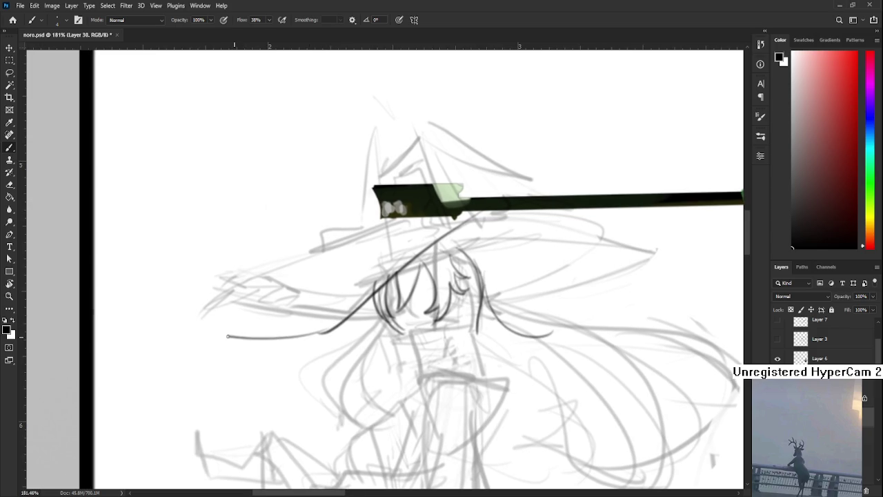
Draw the long diagonal hat brim line down-left from the top, redrawing it until it fits
scroll(234, 336, up, 2)
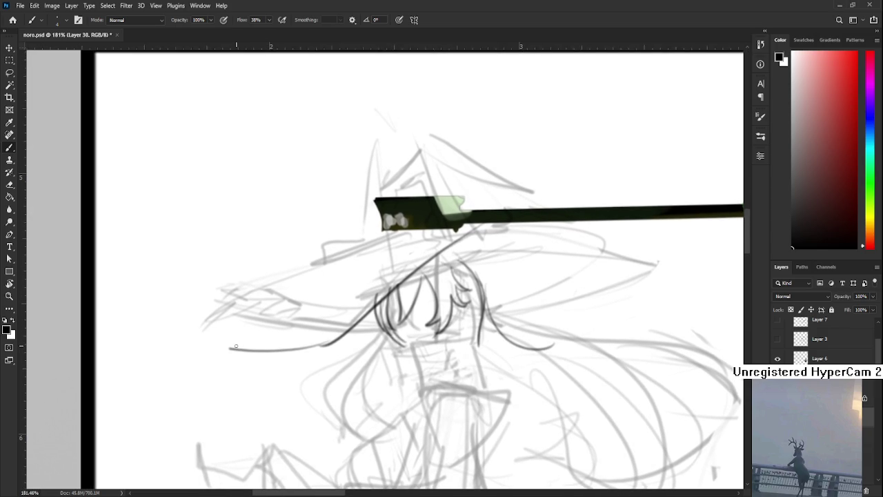
key(ctrl+z)
key(ctrl+z)
mouse_move(252, 359)
mouse_down()
mouse_move(350, 328)
mouse_move(235, 367)
mouse_up()
key(ctrl+z)
drag(403, 234, 245, 298)
key(ctrl+z)
key(ctrl+z)
key(ctrl+z)
drag(402, 233, 218, 295)
key(ctrl+z)
drag(400, 231, 225, 319)
key(ctrl+z)
mouse_move(395, 230)
mouse_down()
mouse_move(206, 316)
mouse_move(319, 344)
mouse_up()
key(ctrl+z)
Ink and darken the curved underside of the brim, plus a short stroke under the hair near the chin
mouse_move(207, 317)
mouse_down()
mouse_move(319, 343)
mouse_move(339, 323)
mouse_up()
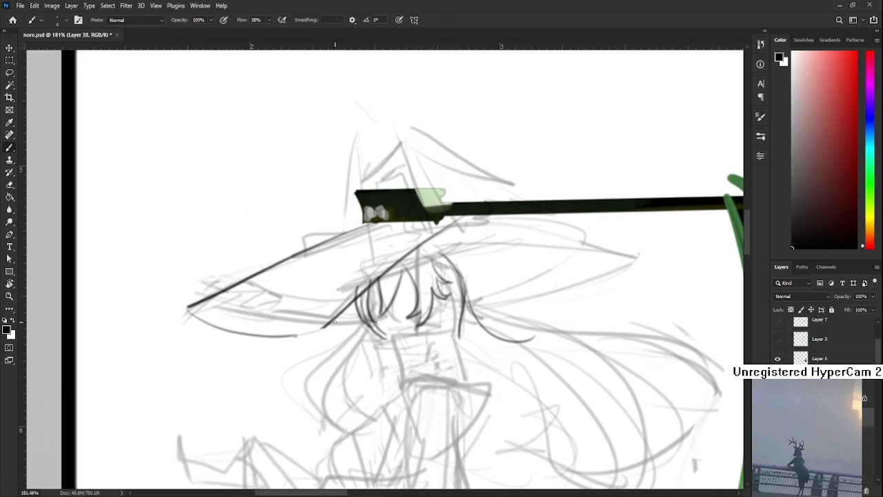
drag(279, 331, 325, 330)
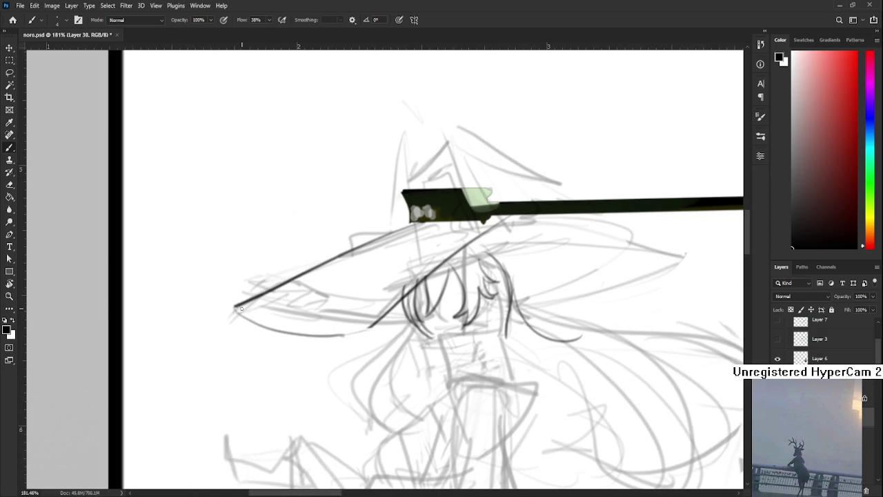
drag(249, 317, 364, 327)
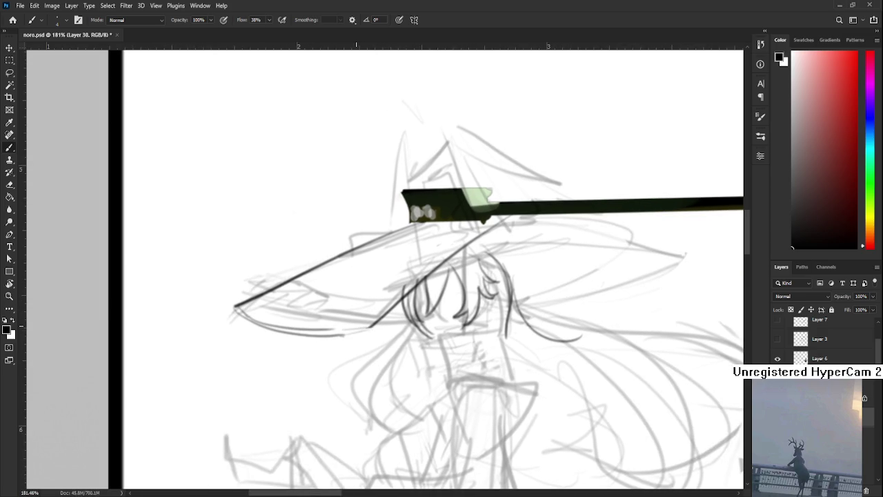
scroll(356, 344, down, 3)
scroll(356, 331, down, 3)
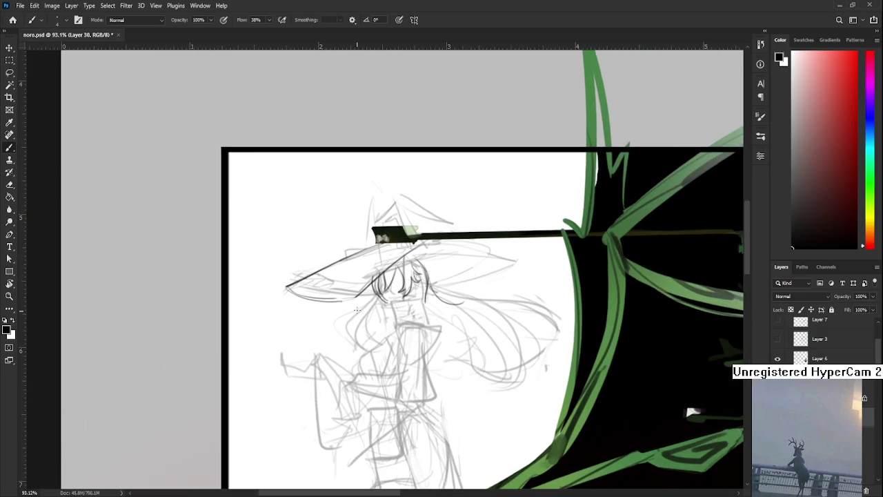
scroll(357, 310, up, 3)
drag(377, 283, 351, 274)
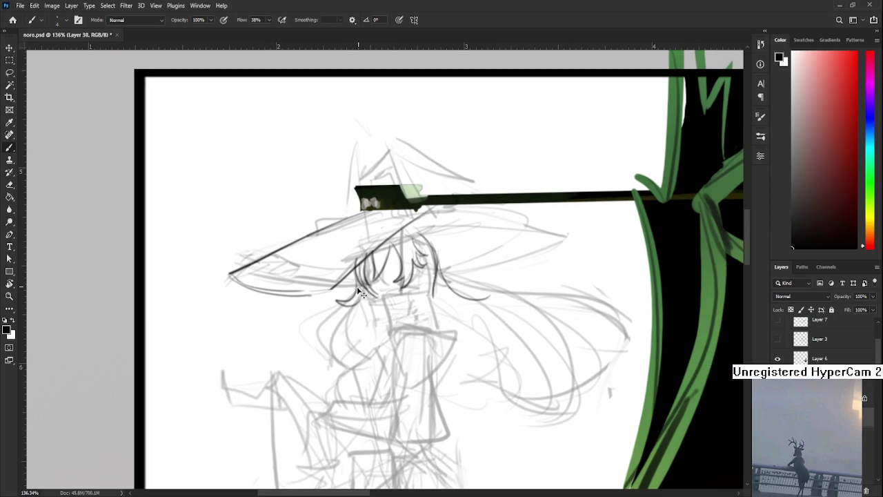
mouse_move(342, 304)
mouse_down()
mouse_move(362, 298)
mouse_move(289, 343)
mouse_up()
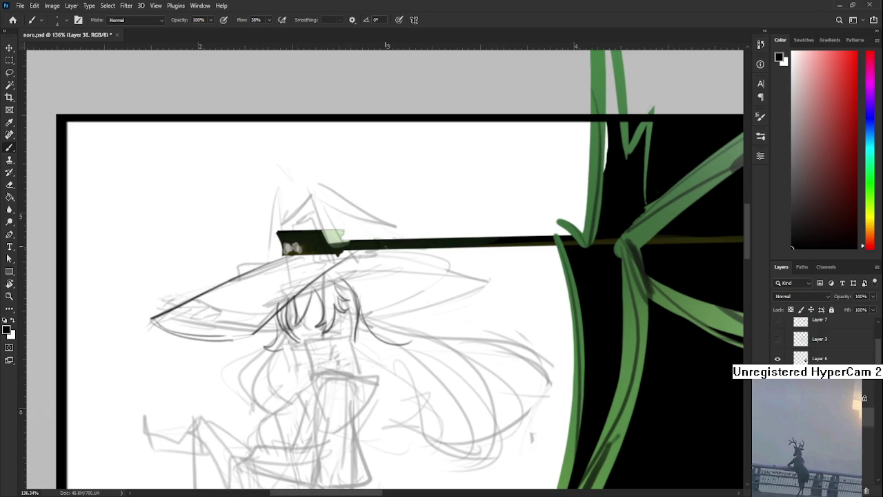
Draw the right side of the hat brim and its lower right edge
mouse_move(366, 252)
mouse_down()
mouse_move(488, 279)
mouse_move(419, 304)
mouse_up()
key(ctrl+z)
key(ctrl+z)
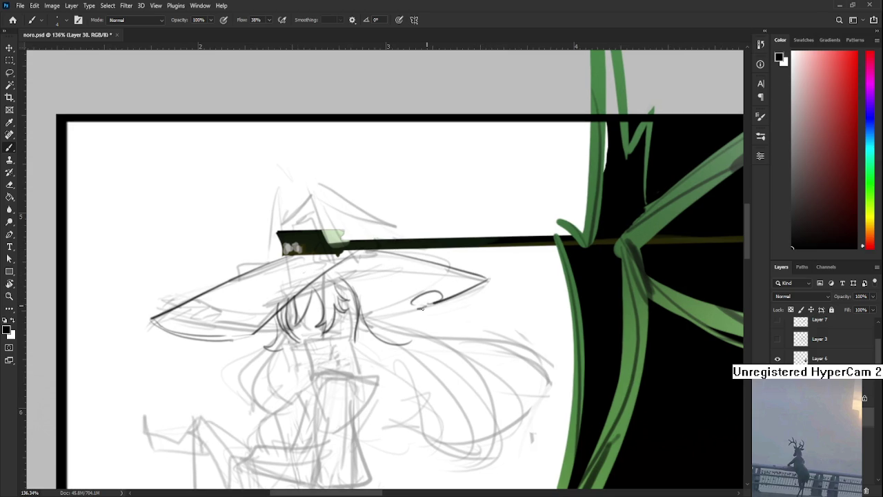
drag(361, 319, 424, 309)
key(ctrl+z)
drag(373, 255, 385, 271)
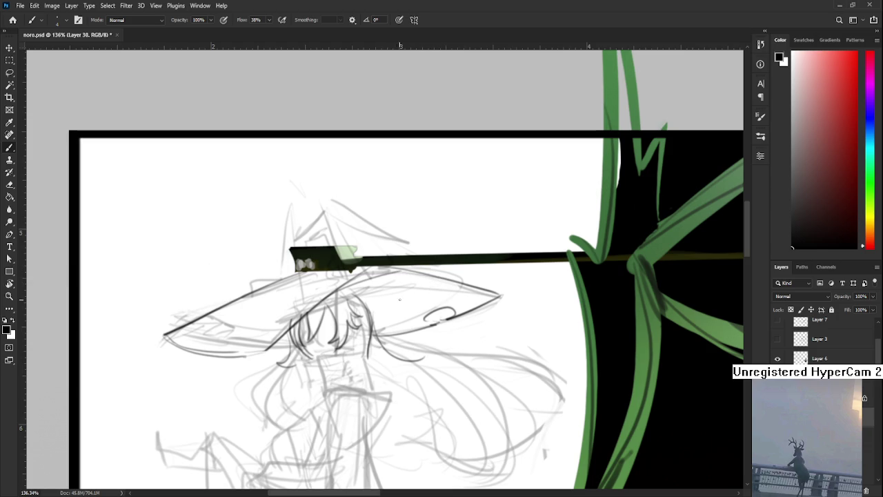
key(e)
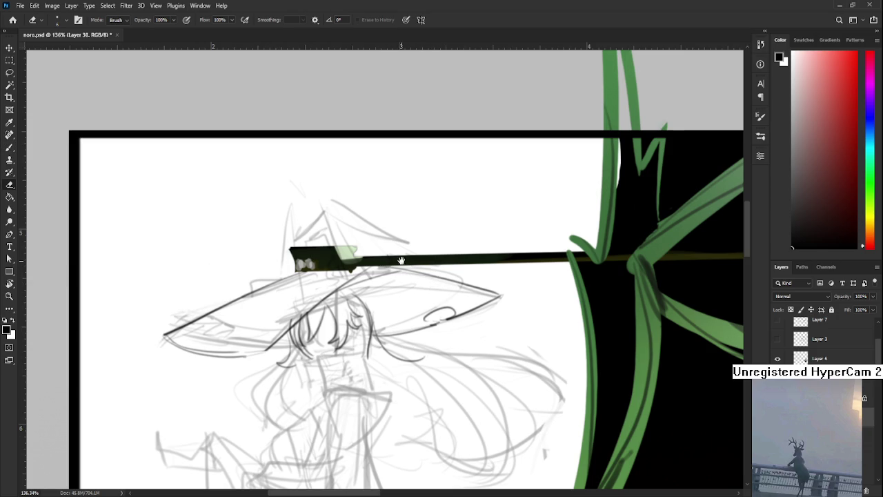
drag(401, 261, 410, 237)
scroll(419, 238, down, 3)
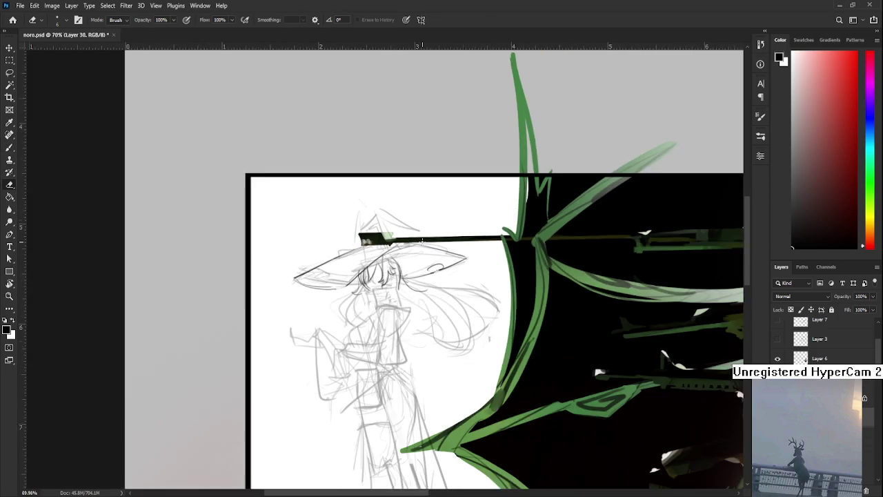
Zoom out to about 36% to see the full noro.psd canvas, sketch panel beside the witch
scroll(420, 239, down, 2)
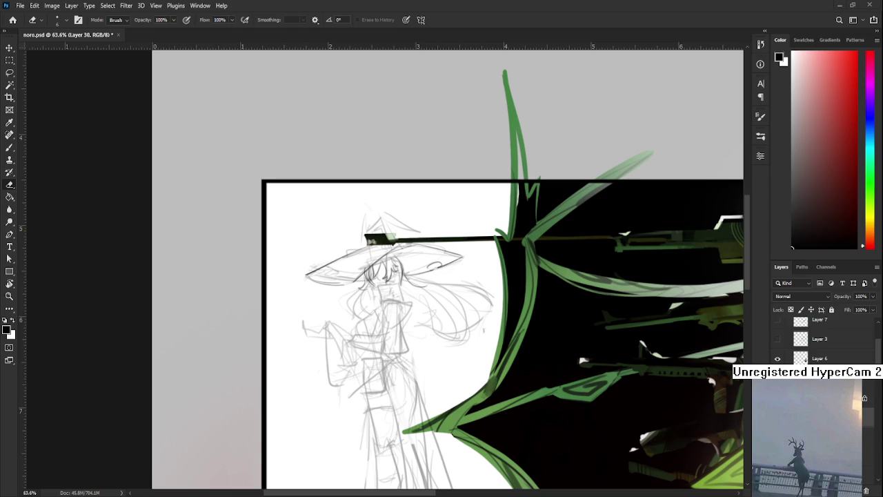
scroll(472, 411, down, 3)
scroll(512, 413, down, 2)
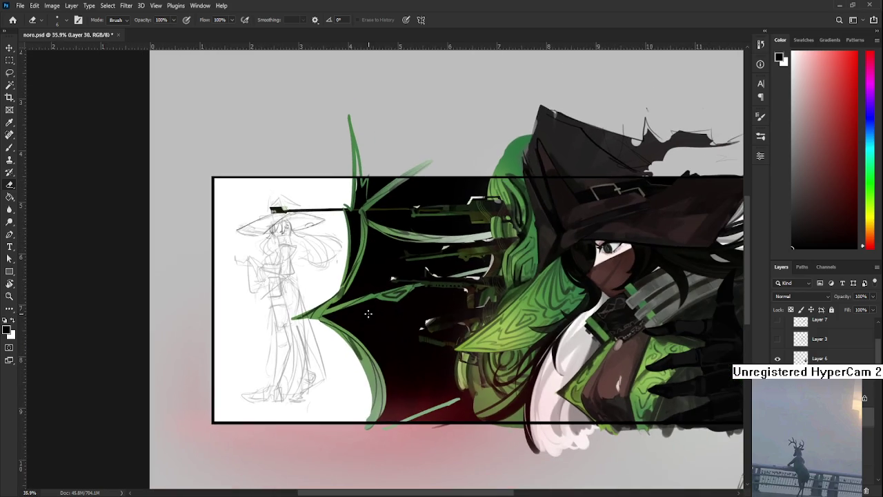